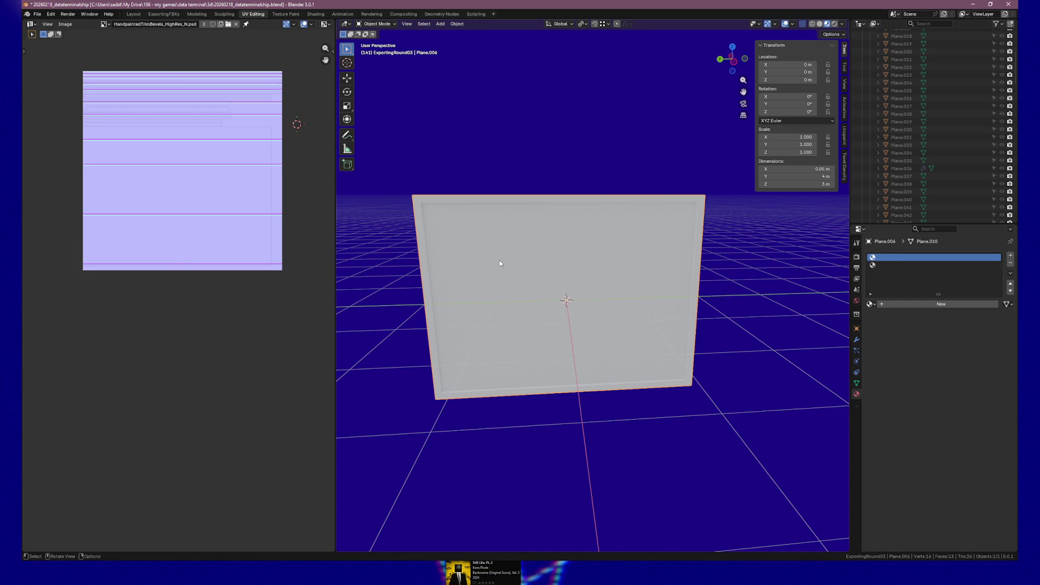
Switch Blender from UV Editing to the ExportingFBXs workspace to show the Plane.004 wall panel.
mouse_move(600, 286)
mouse_down()
mouse_move(576, 274)
mouse_move(571, 282)
mouse_move(617, 286)
mouse_move(595, 278)
mouse_up()
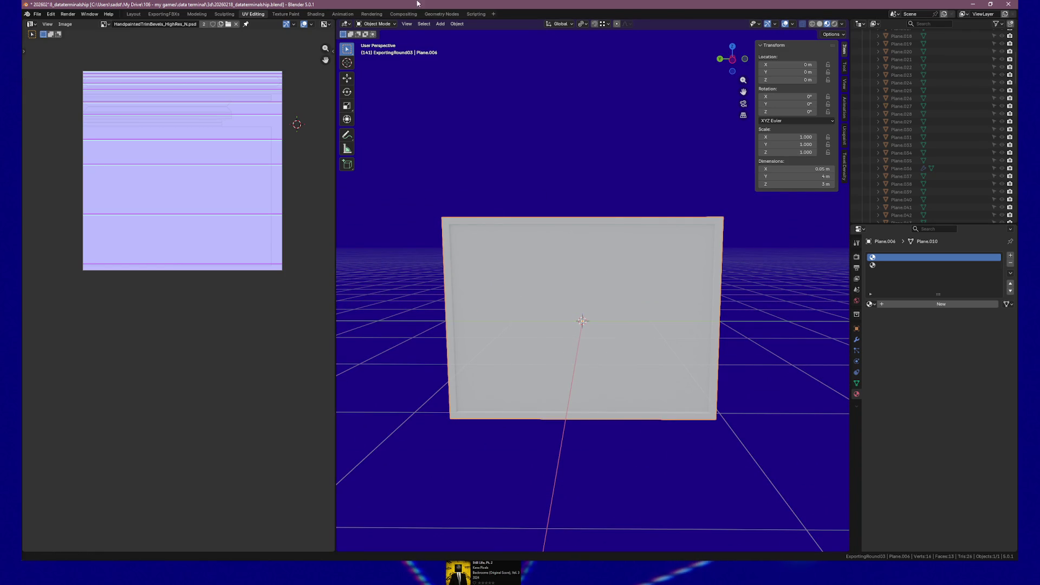
click(164, 14)
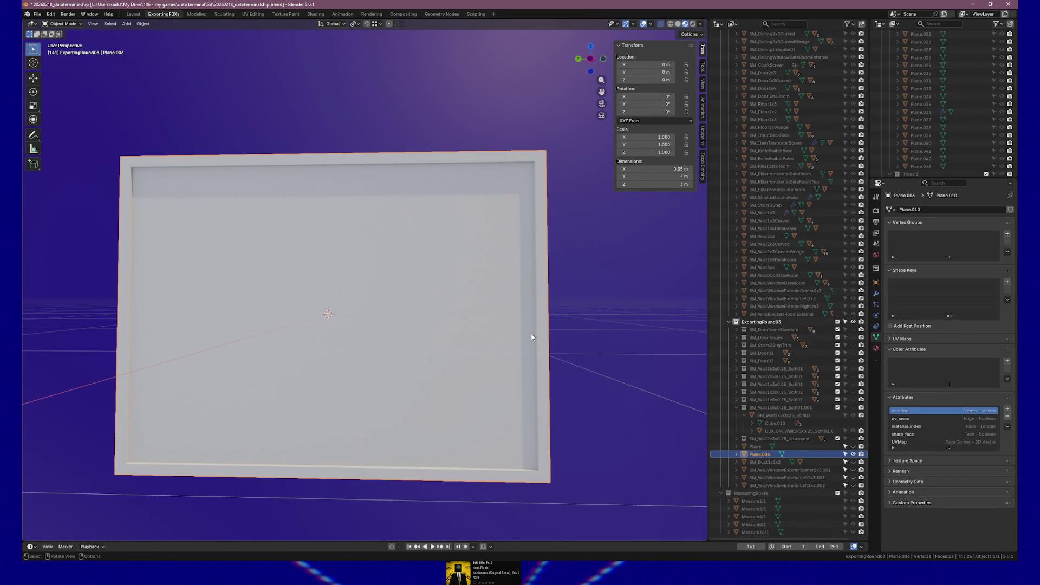
Look at the panel from the Front view and enter Edit Mode with the whole mesh selected.
drag(550, 405, 463, 405)
key(KP_1)
scroll(372, 379, up, 2)
key(Tab)
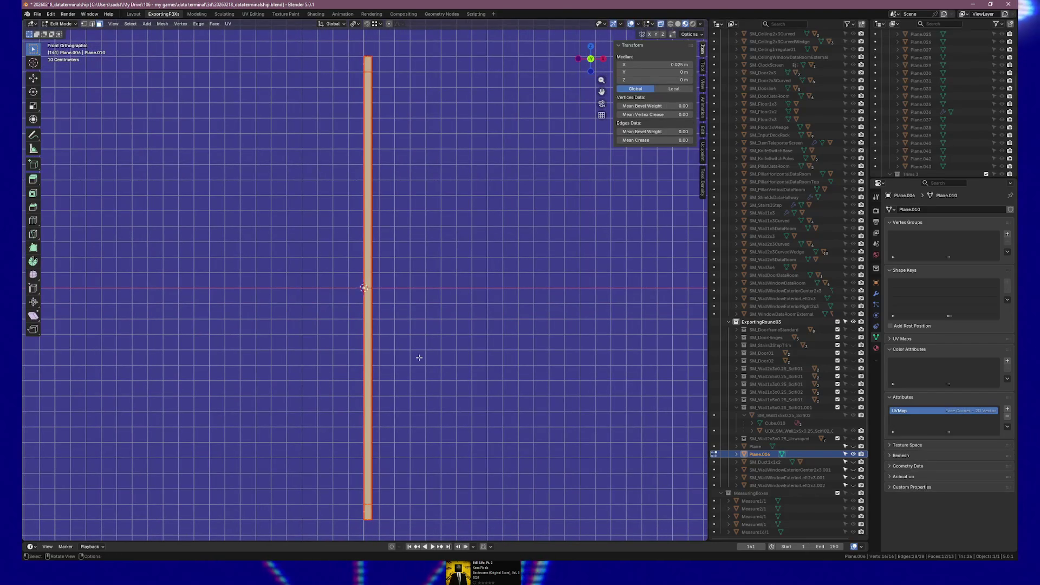
scroll(417, 357, up, 1)
Move the panel mesh along X, refining the redo-panel distance to -0.049 m.
key(g)
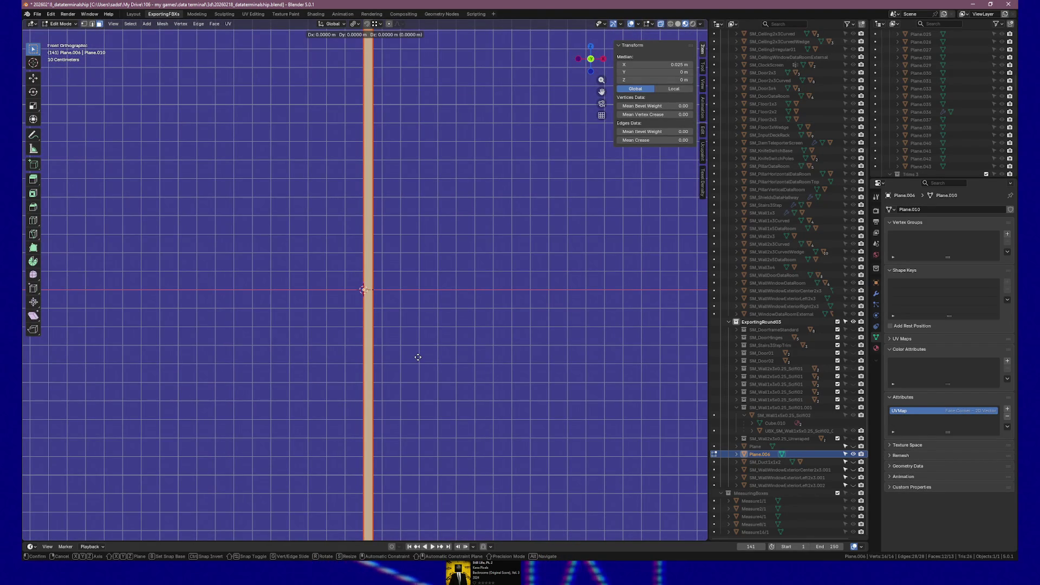
key(x)
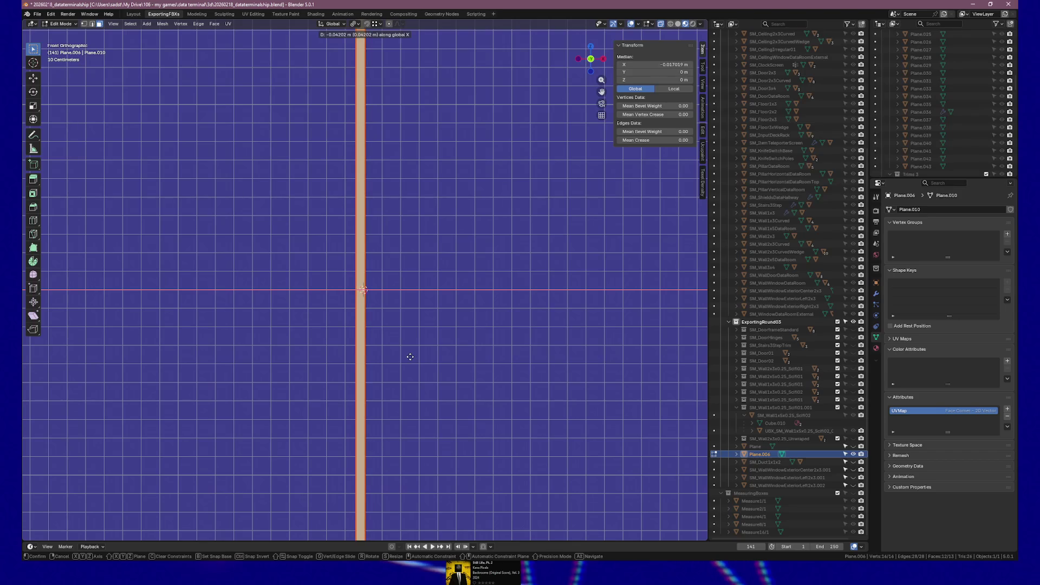
click(410, 356)
click(132, 489)
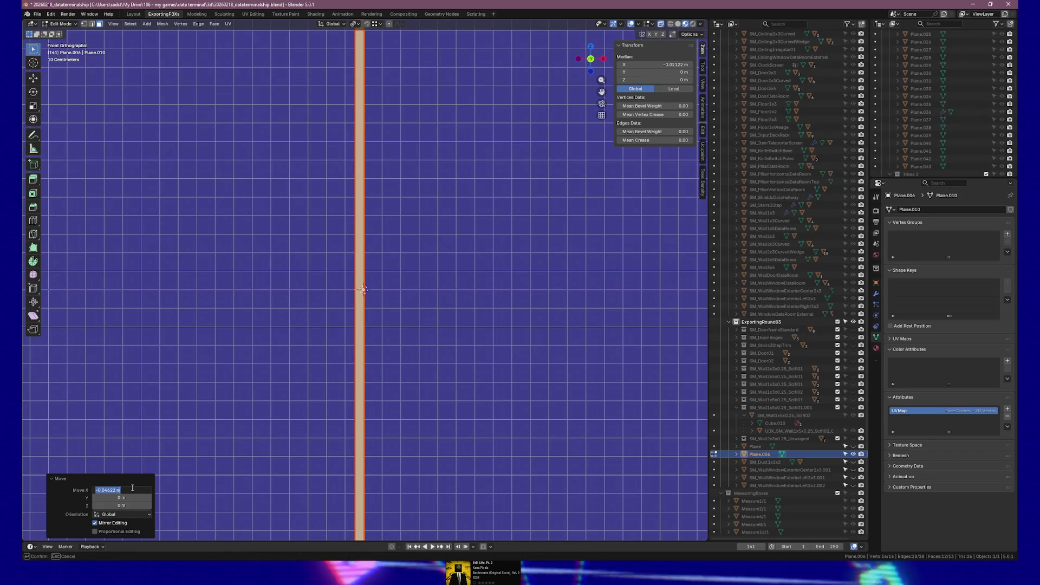
double_click(132, 487)
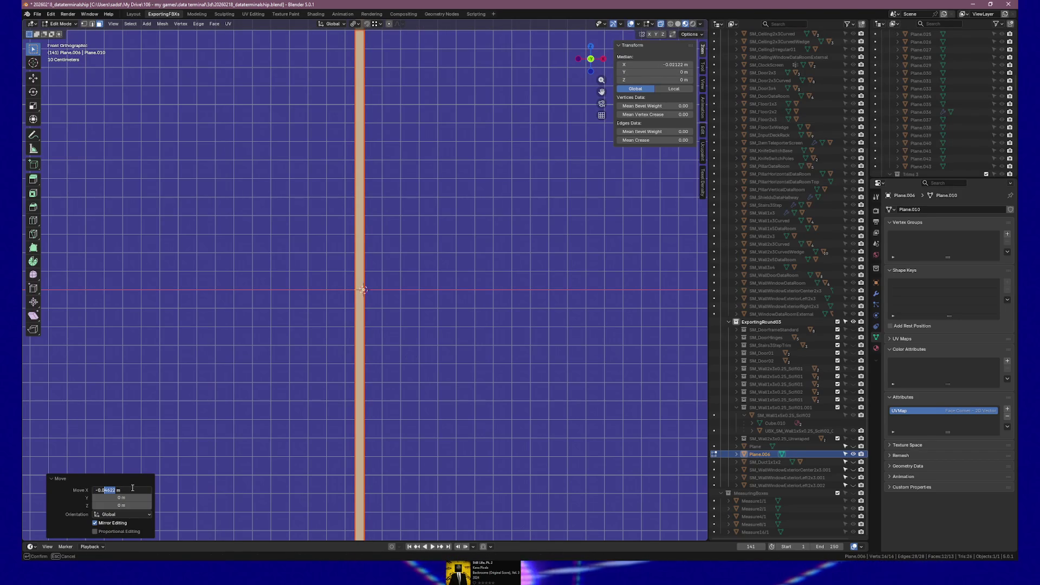
text(5)
key(Return)
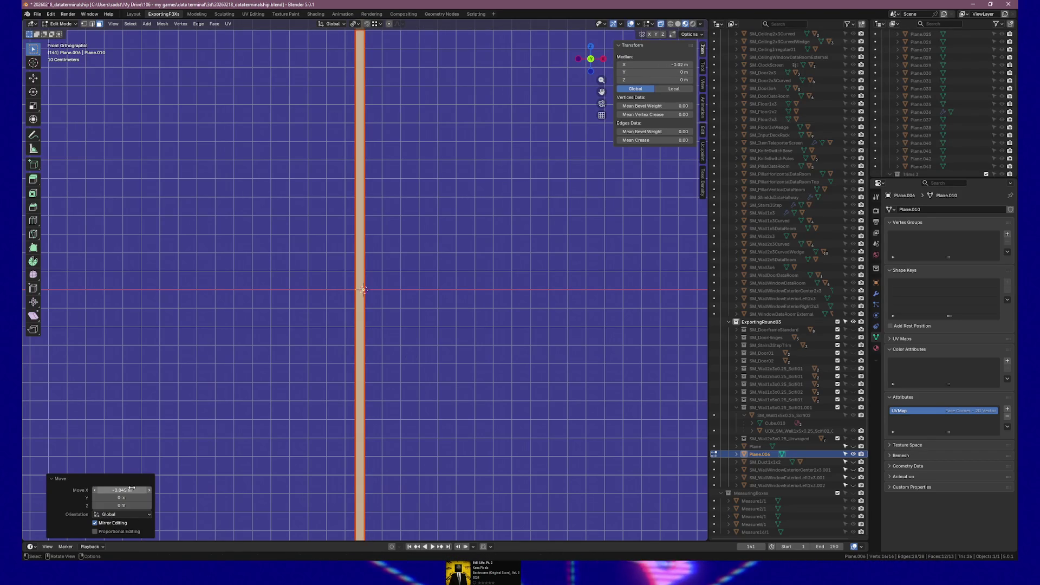
click(131, 489)
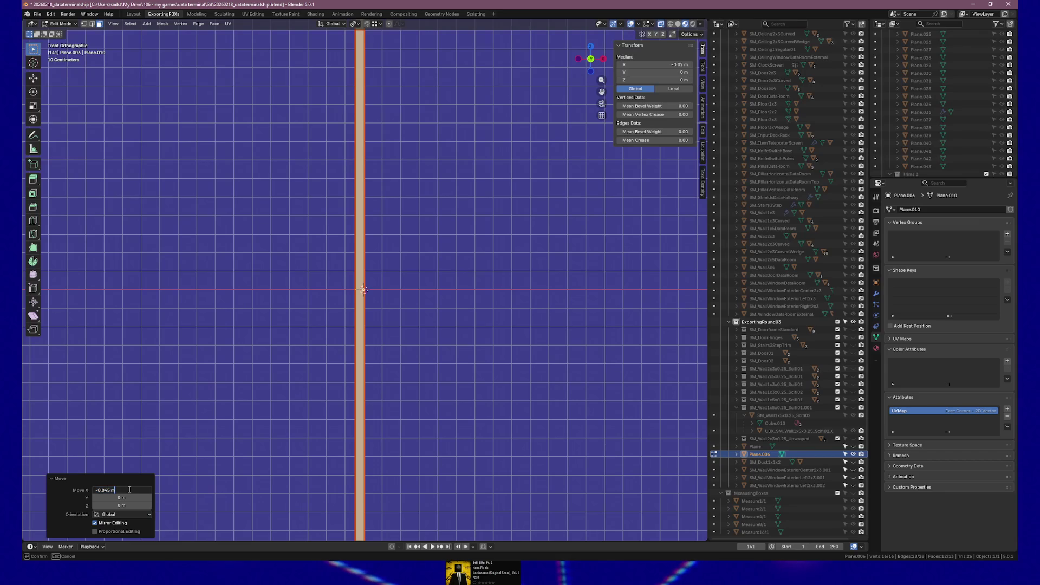
text(5)
key(Return)
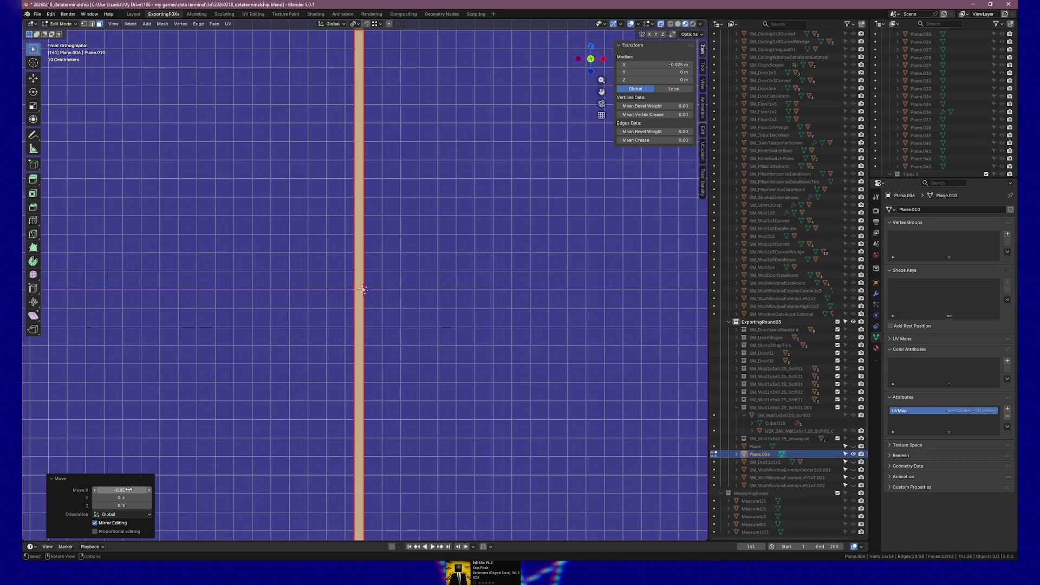
click(129, 489)
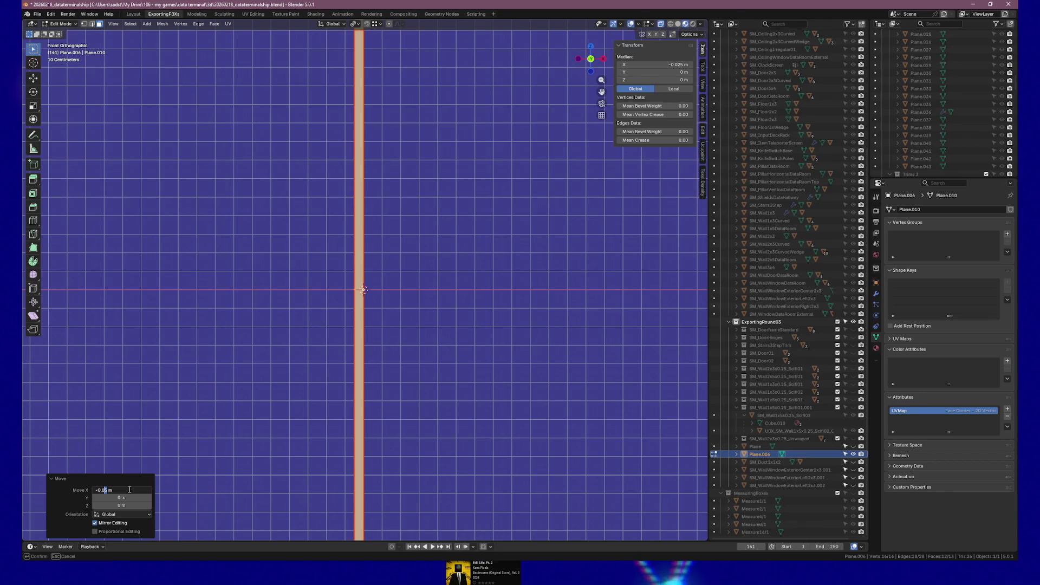
text(49)
key(Return)
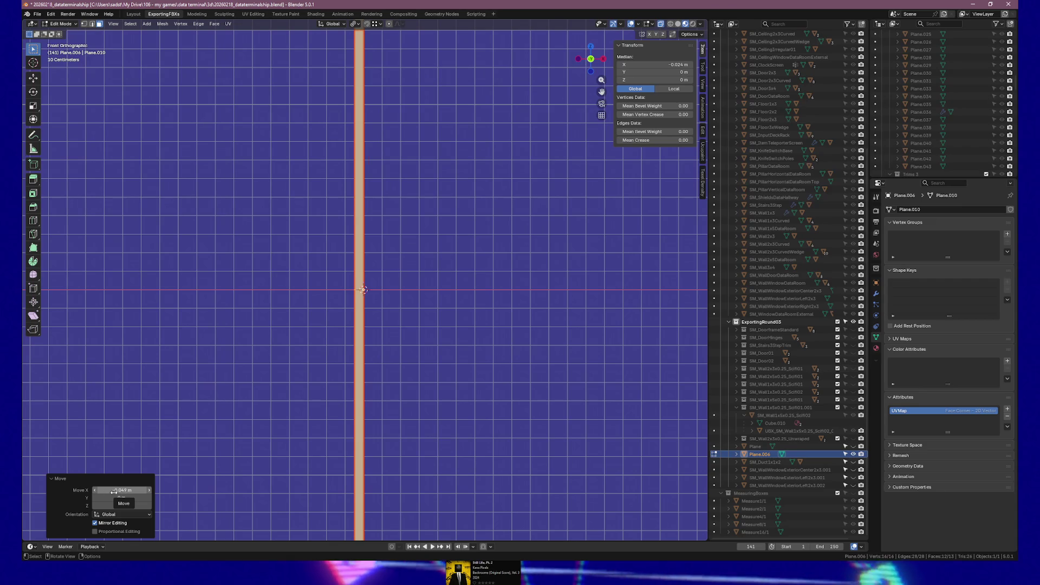
Orbit back to a near face-on view and return to Object Mode.
mouse_move(274, 348)
mouse_down()
mouse_move(313, 335)
mouse_move(274, 353)
mouse_up()
mouse_move(338, 354)
mouse_down()
mouse_move(468, 350)
mouse_move(554, 371)
mouse_up()
key(Tab)
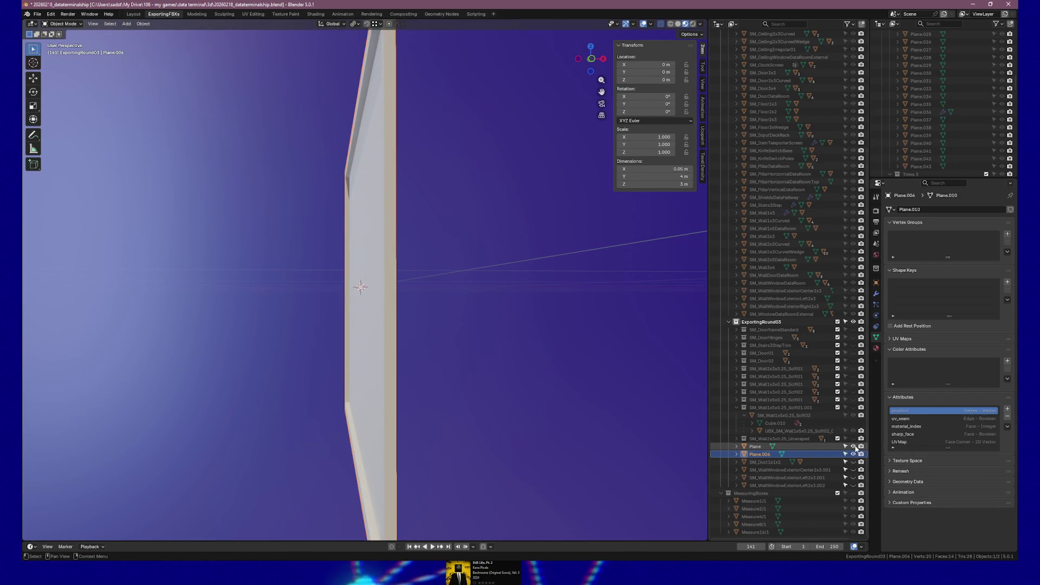
Assign the existing Black material to the inner Plane object.
click(804, 438)
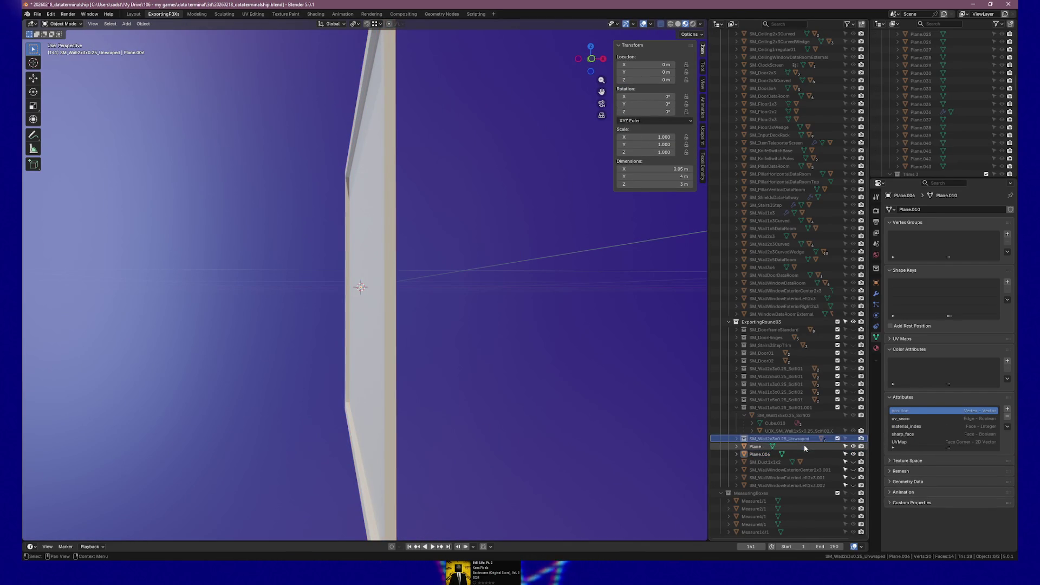
click(805, 446)
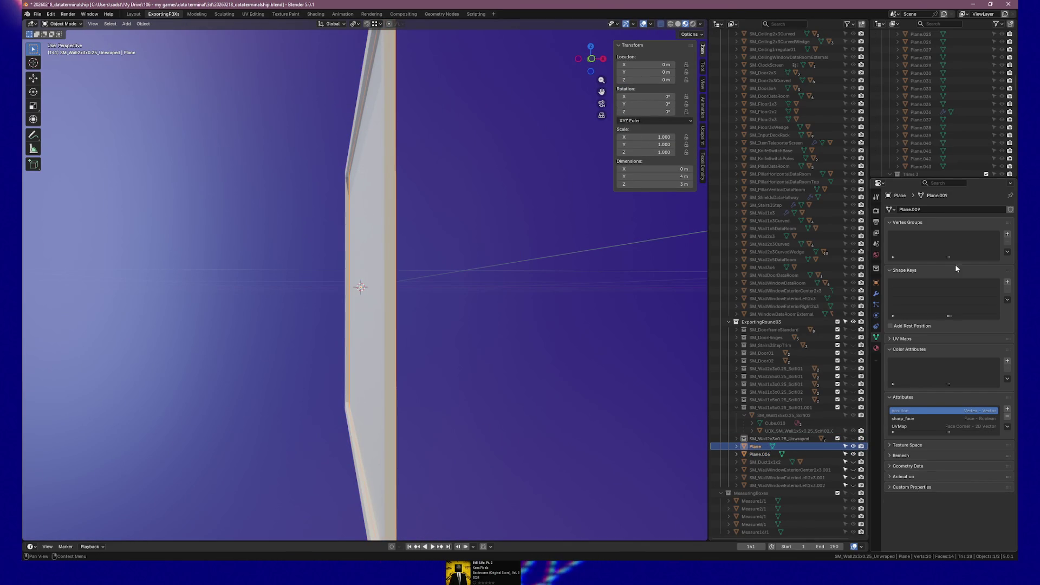
click(875, 348)
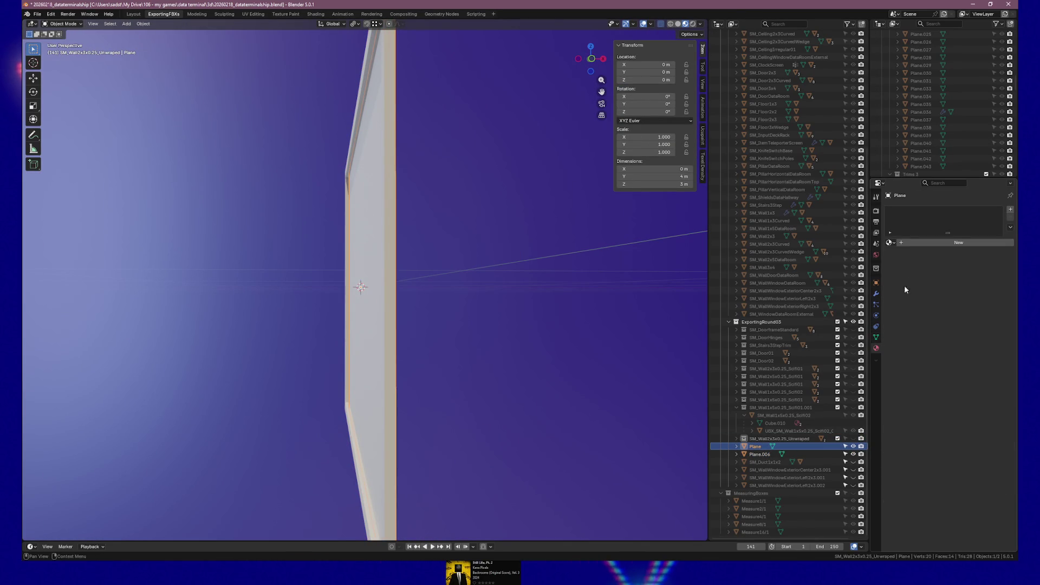
click(889, 242)
click(905, 255)
Compare the plane with visibility toggled, then remove the Black material to leave an empty slot.
mouse_move(547, 260)
mouse_down()
mouse_move(520, 262)
mouse_move(588, 258)
mouse_move(476, 271)
mouse_move(485, 286)
mouse_move(536, 279)
mouse_up()
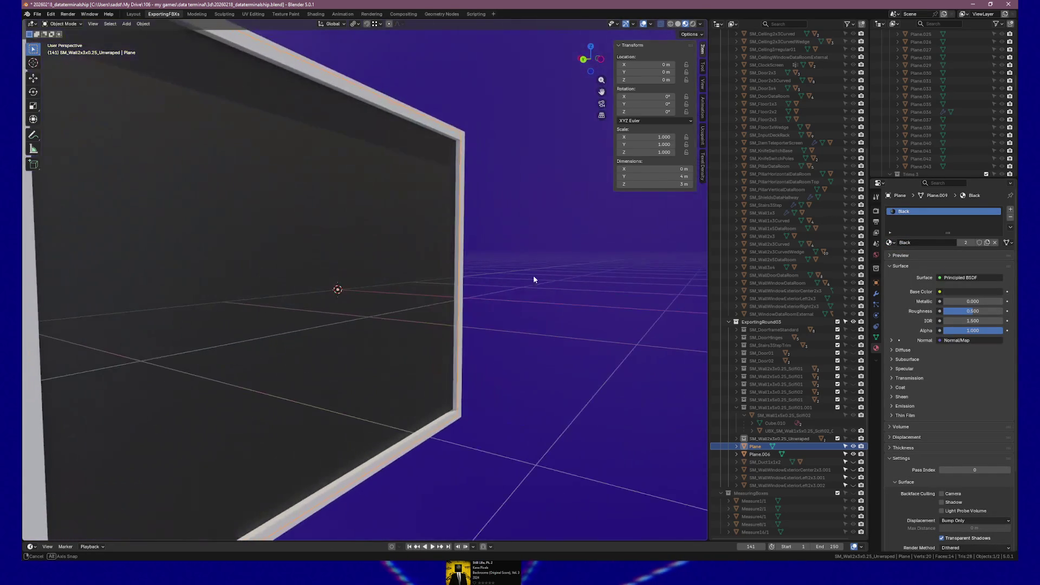
click(853, 446)
click(853, 447)
click(853, 447)
click(854, 446)
click(853, 447)
click(853, 447)
click(854, 447)
click(853, 447)
mouse_move(488, 336)
mouse_down()
mouse_move(416, 343)
mouse_move(466, 346)
mouse_up()
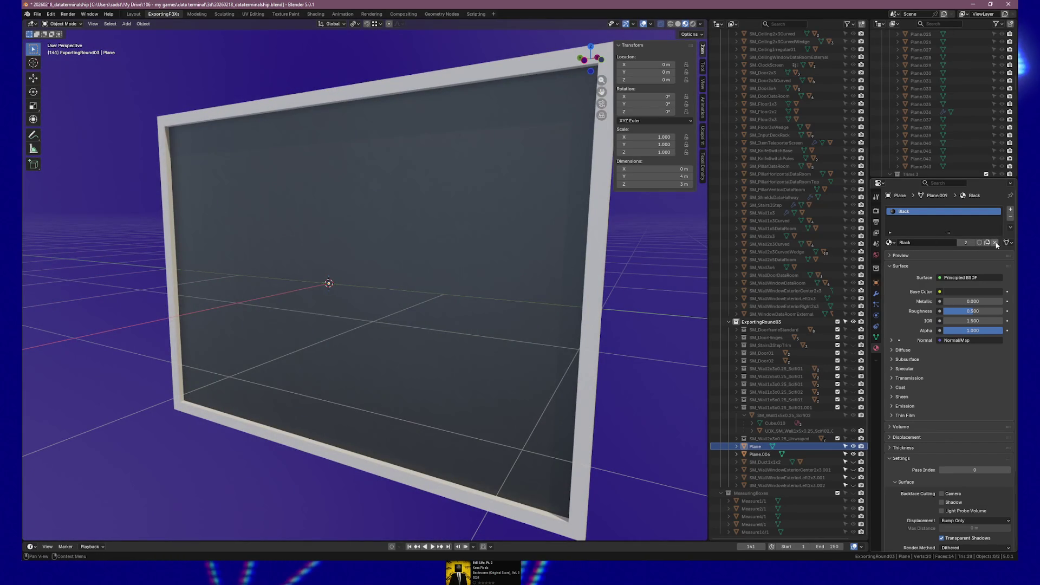
key(BackSpace)
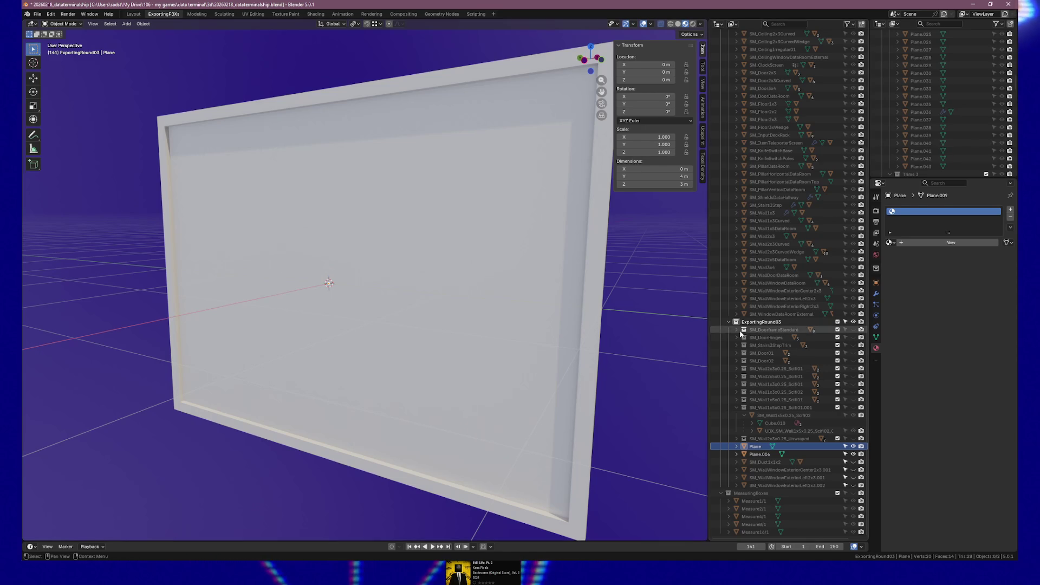
click(752, 453)
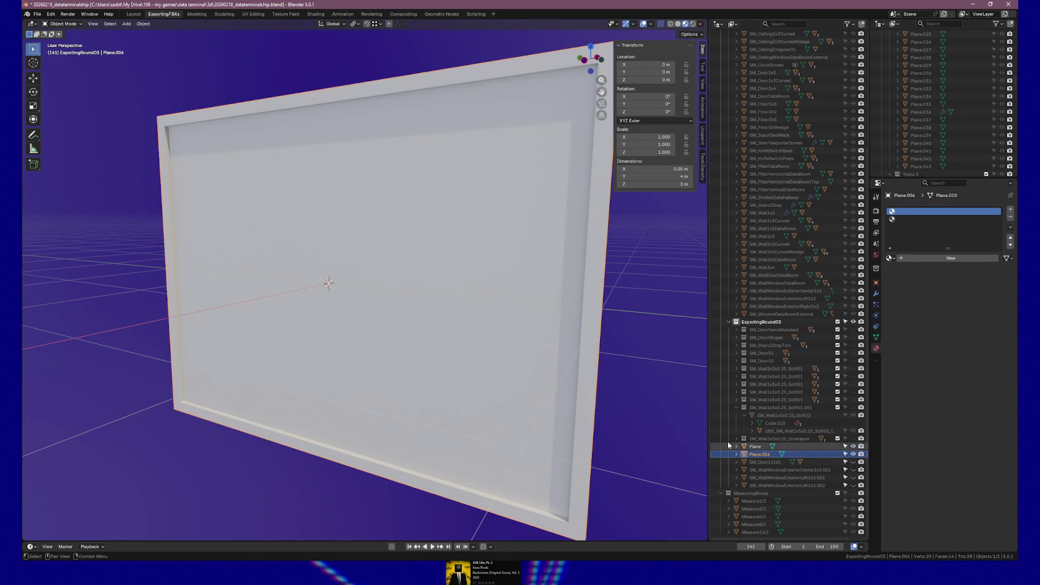
Rename the frame object Plane.006 to SM_MapFrame.
key(F2)
text(SM_)
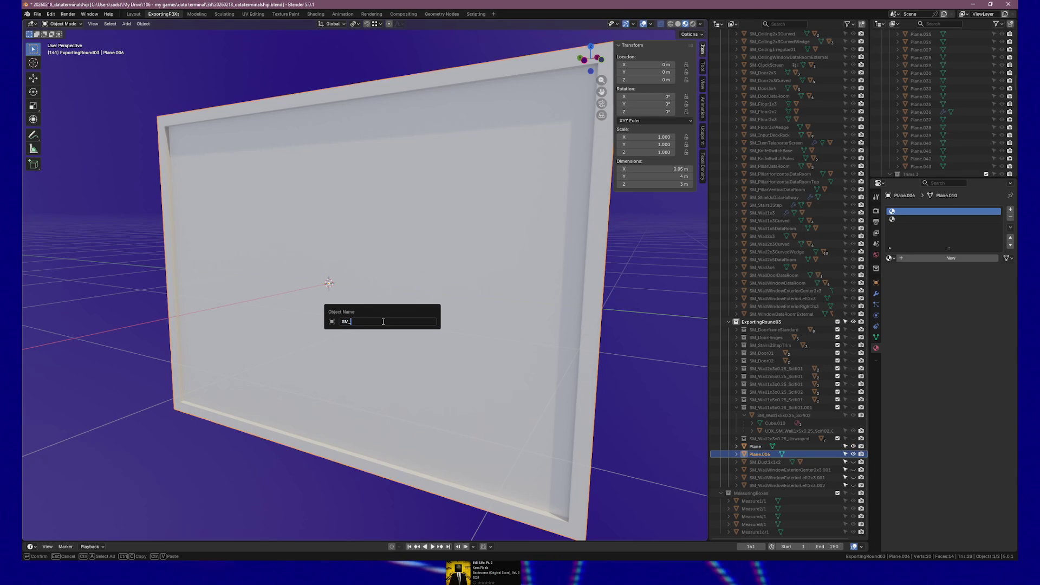
text(Cork)
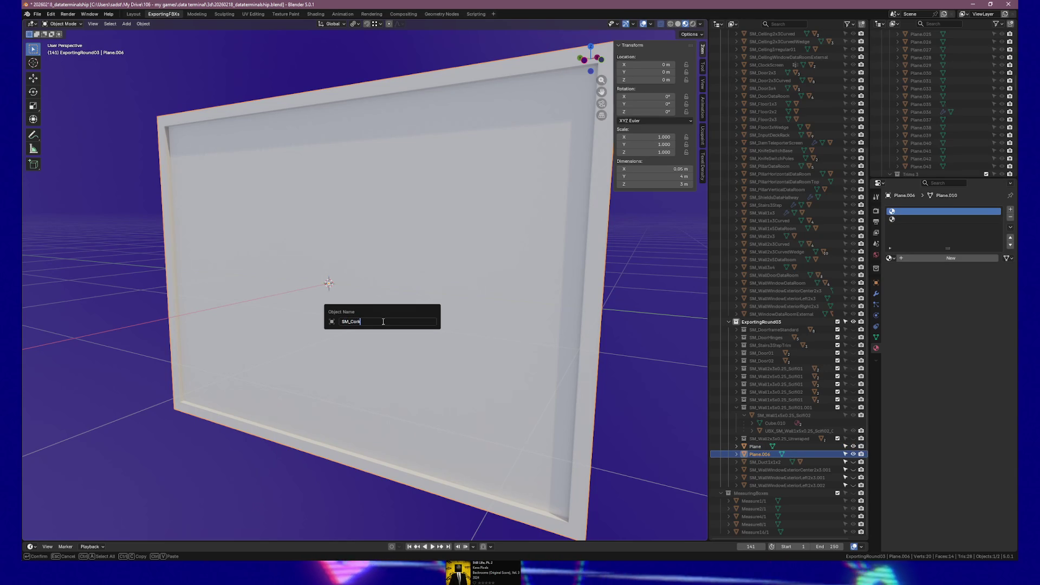
text(board)
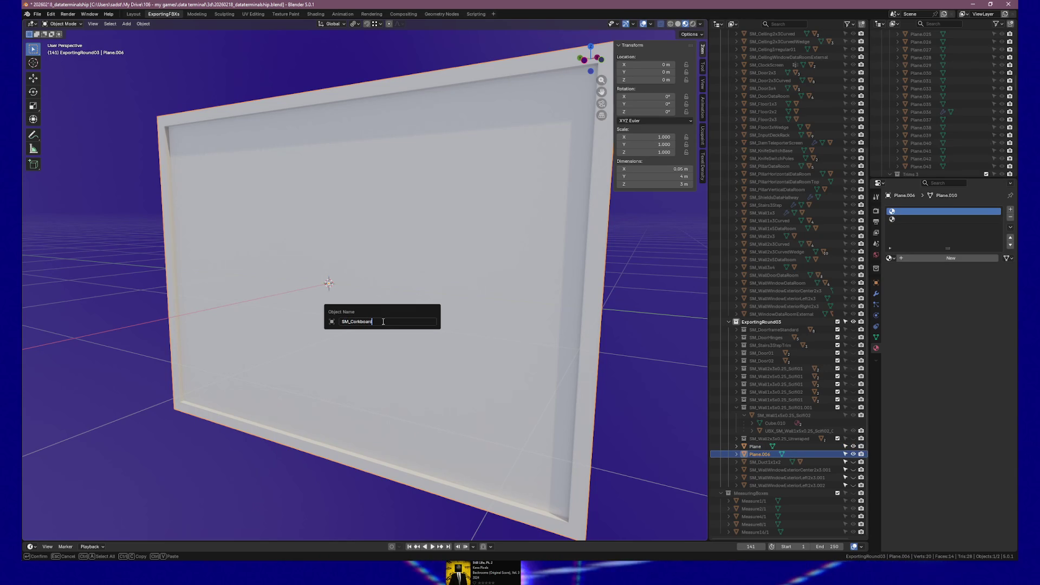
key(BackSpace)
key(BackSpace)
key(BackSpace)
text(N)
key(BackSpace)
text(MapFrame)
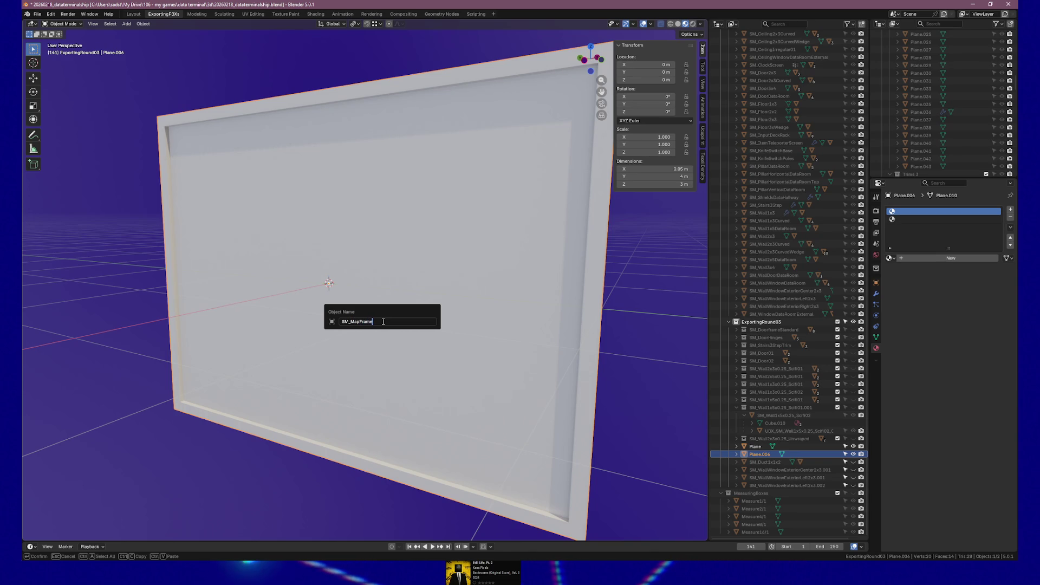
key(Return)
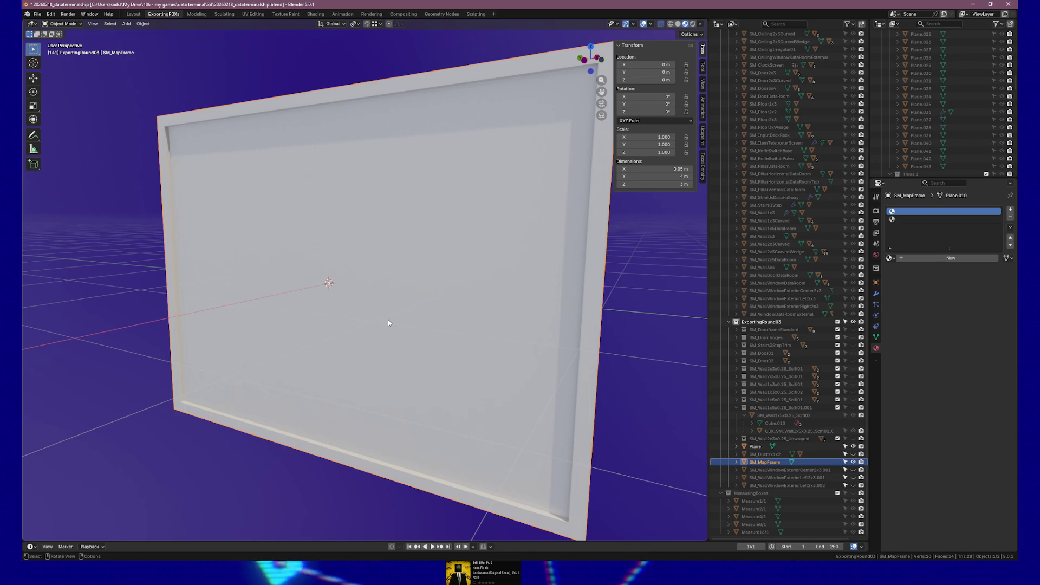
Rename the inner plane to SM_Map and apply its rotation and scale.
click(770, 447)
key(F2)
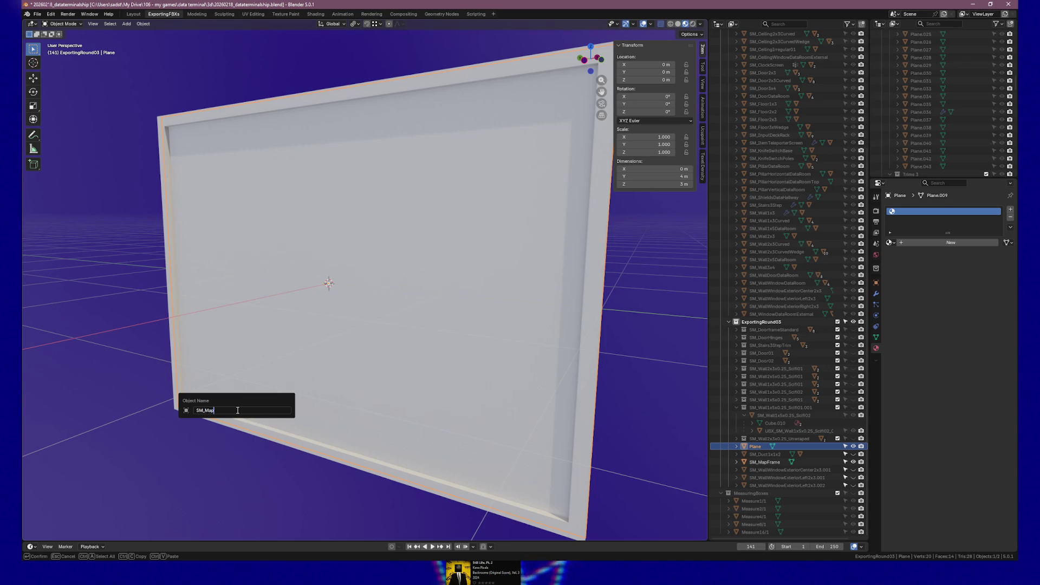
key(Return)
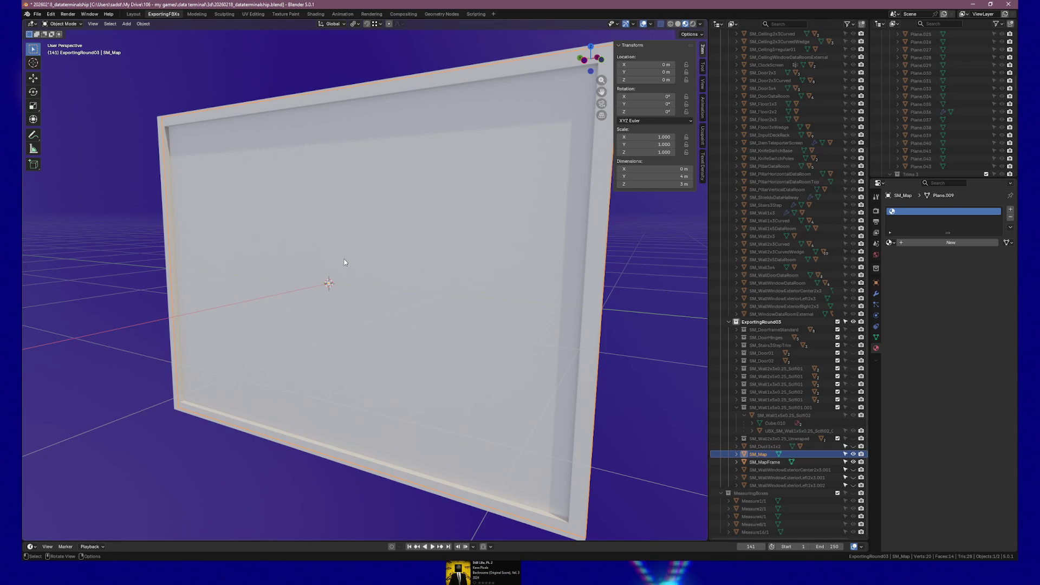
key(ctrl+a)
click(319, 259)
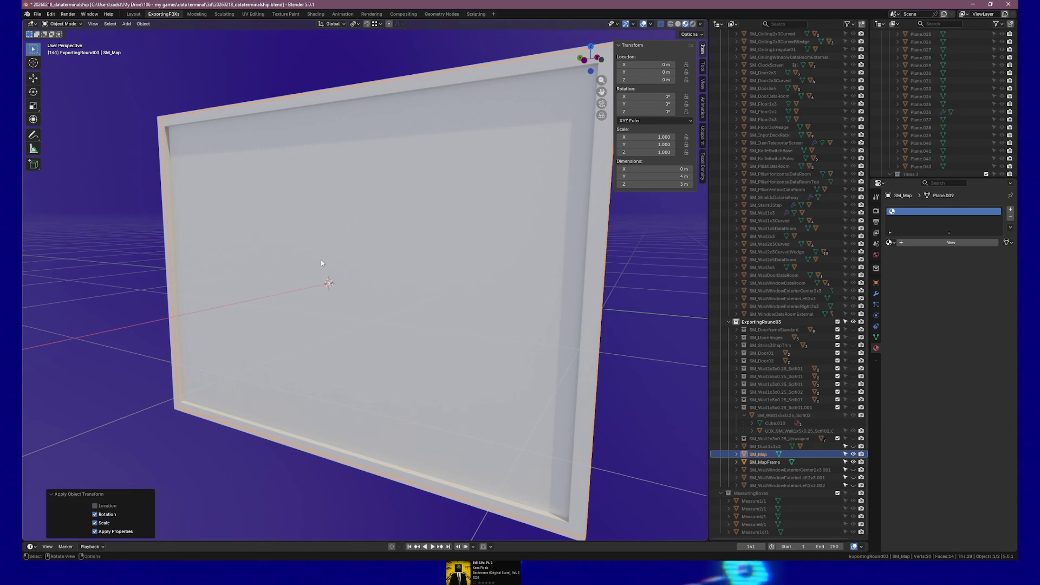
Unwrap SM_Map's UVs angle-based and rotate the UV island a quarter turn.
click(253, 14)
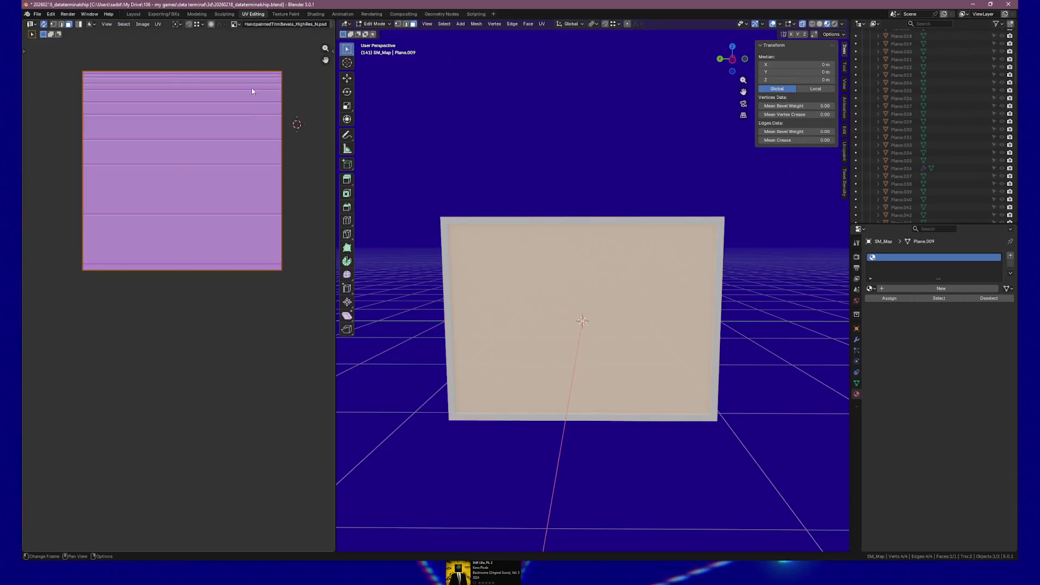
key(u)
click(552, 294)
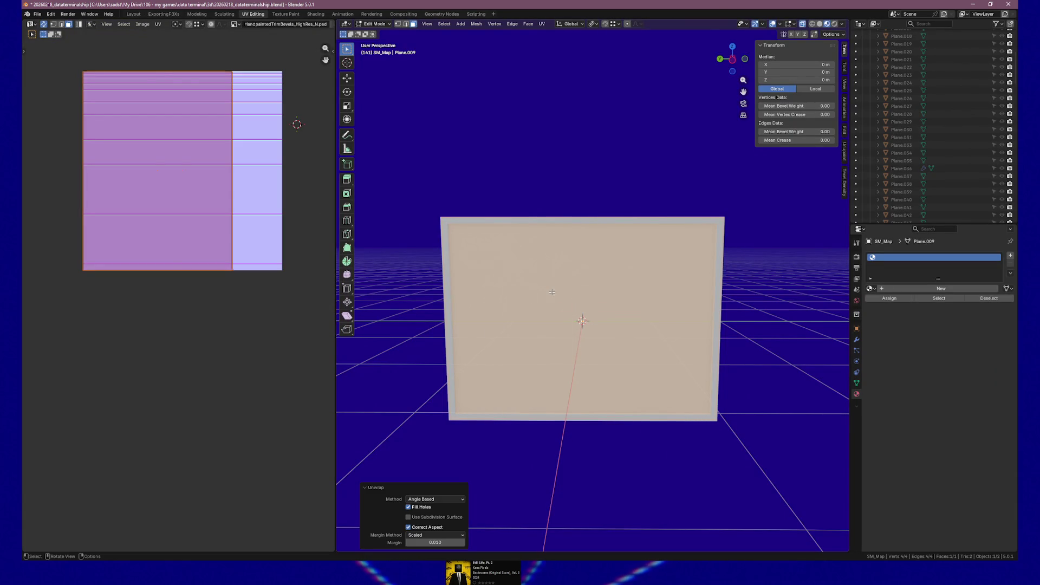
text(r)
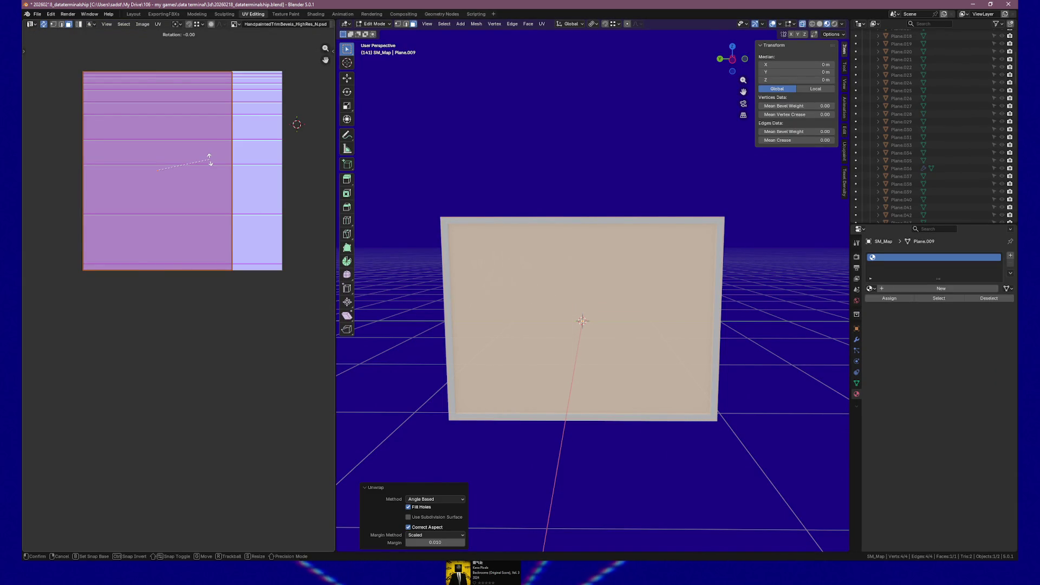
text(90)
key(Return)
Position the rotated UVs over the wood trim strip, return to Object Mode and save.
key(g)
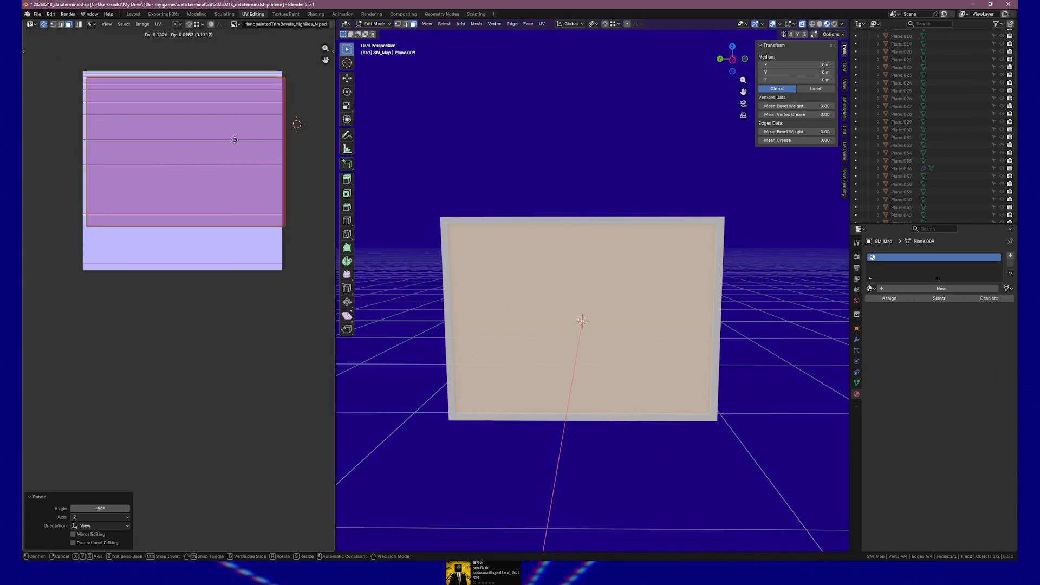
click(232, 141)
scroll(232, 140, up, 2)
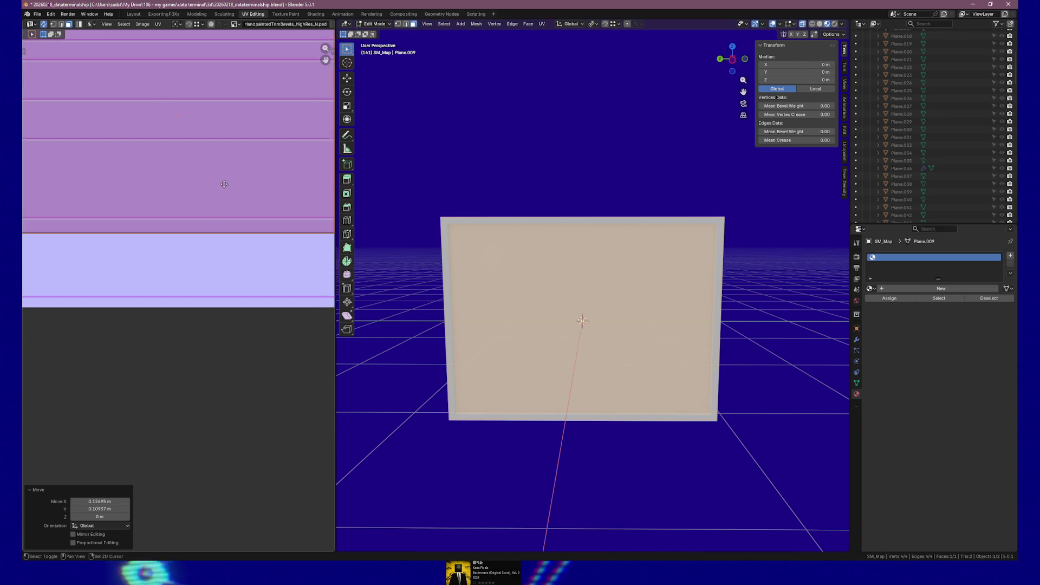
key(g)
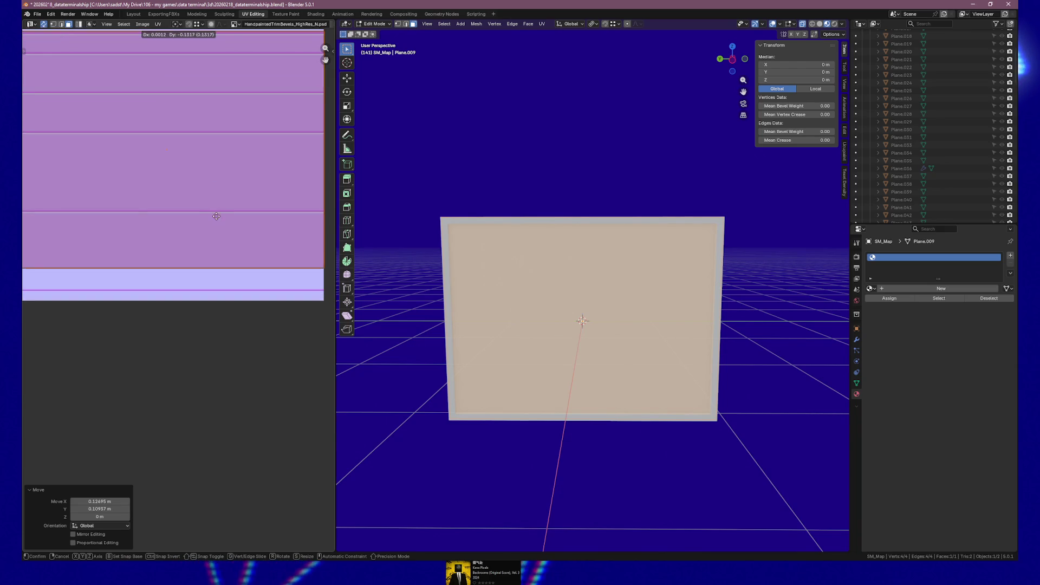
click(215, 247)
key(Tab)
scroll(274, 224, down, 5)
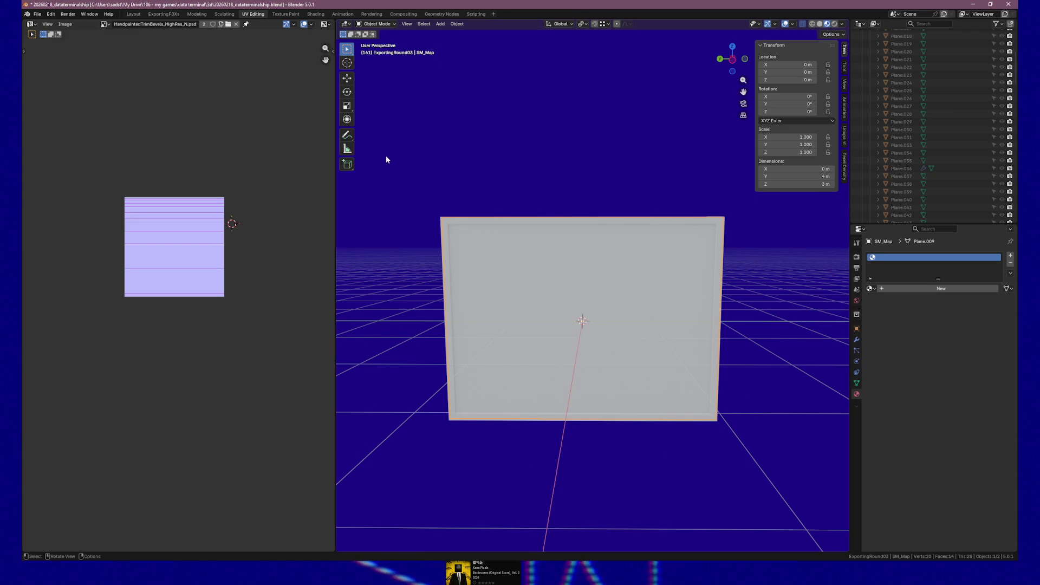
key(ctrl+s)
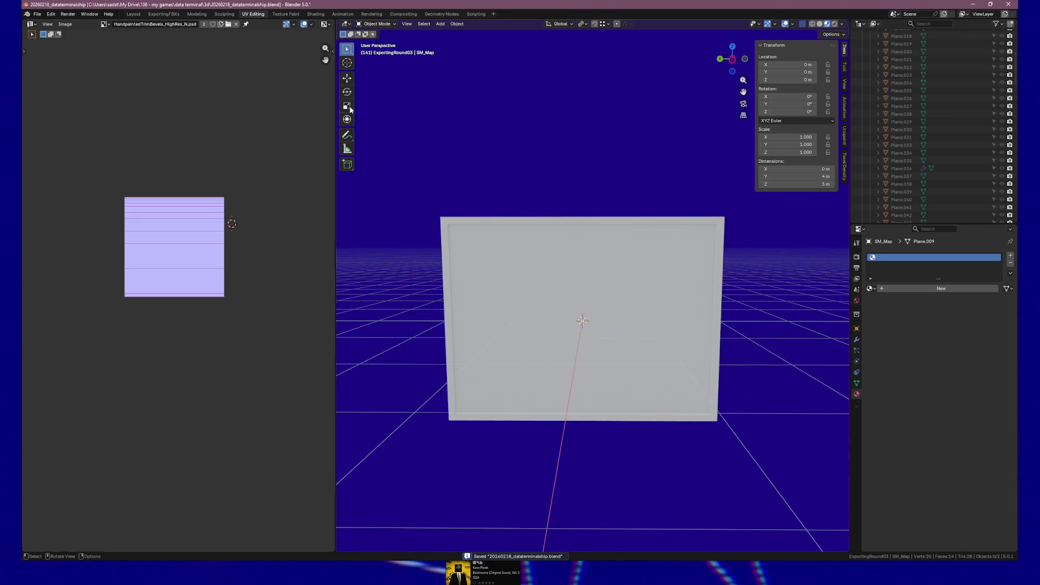
In the ExportingFBXs workspace, duplicate SM_MapFrame in place as SM_MapFrame.001 with zero offset.
click(164, 14)
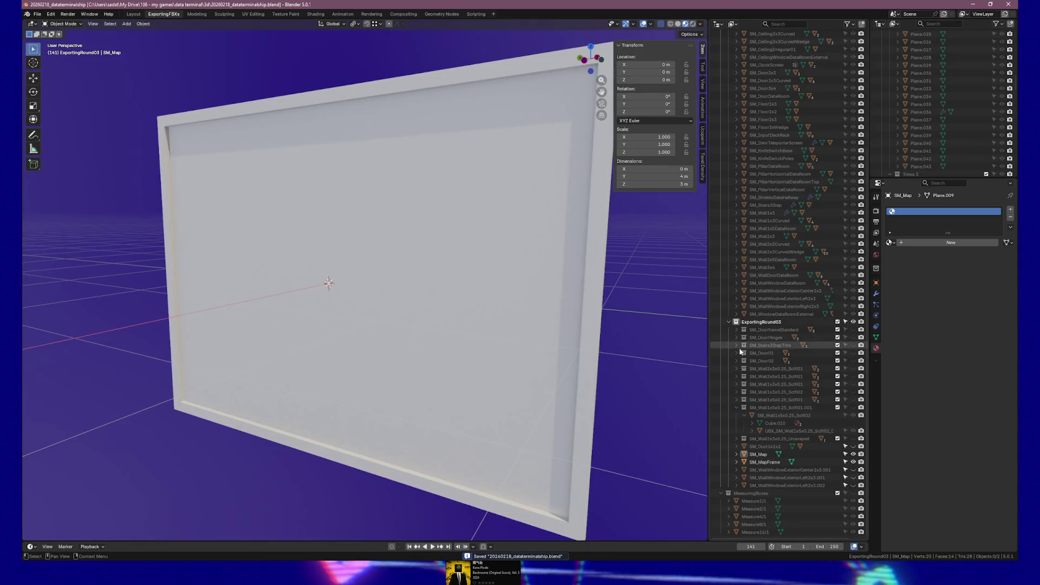
click(759, 453)
mouse_move(430, 350)
mouse_down()
mouse_move(499, 339)
mouse_move(415, 340)
mouse_move(376, 371)
mouse_move(457, 368)
mouse_up()
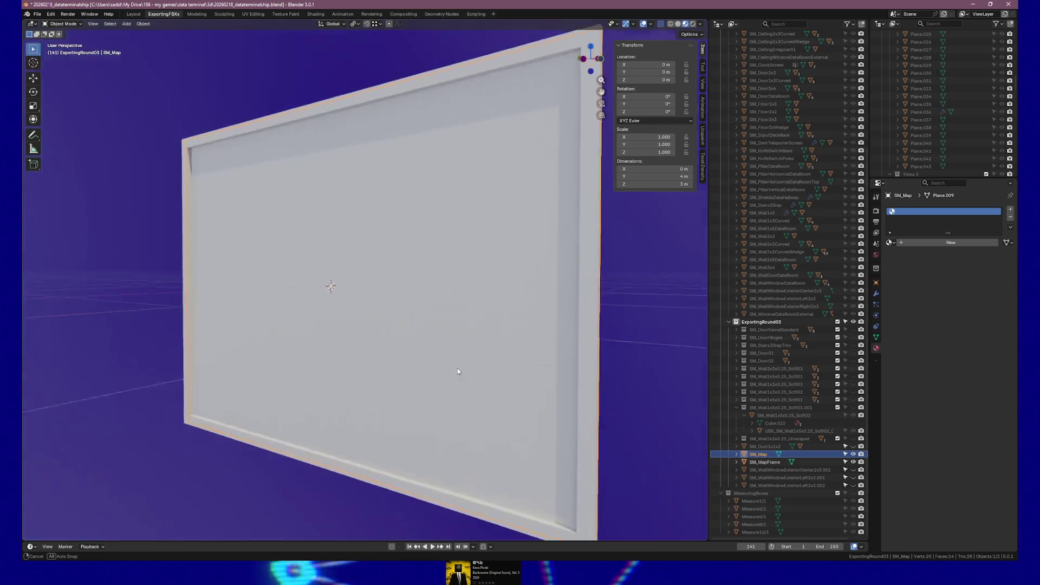
click(752, 462)
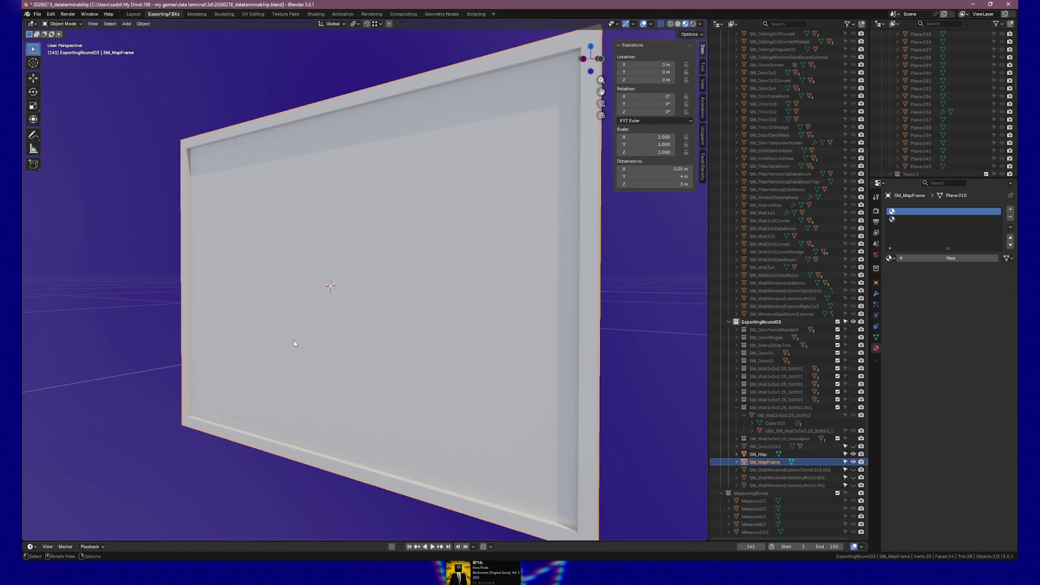
key(shift+d)
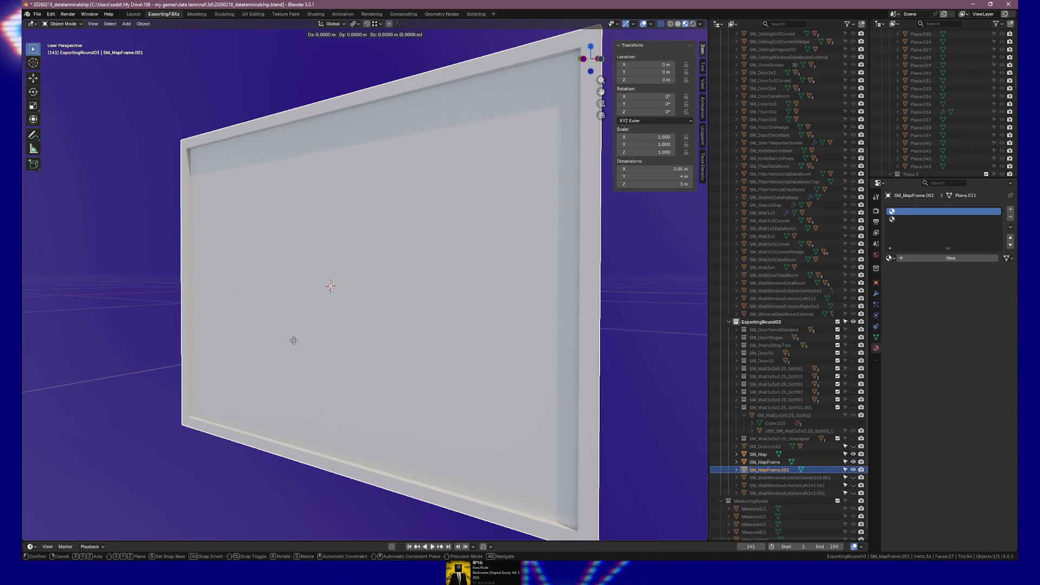
right_click(293, 340)
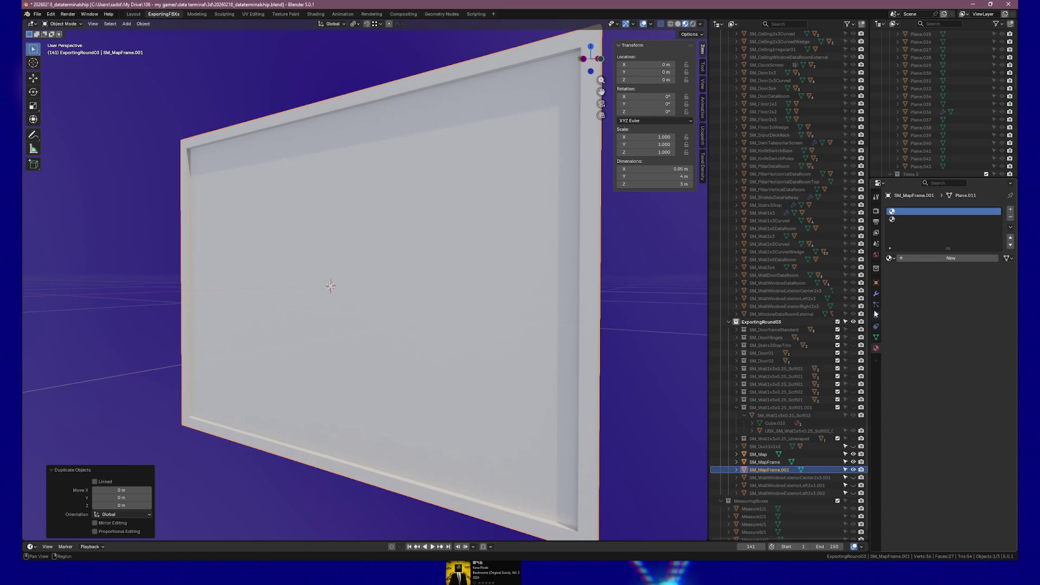
click(877, 282)
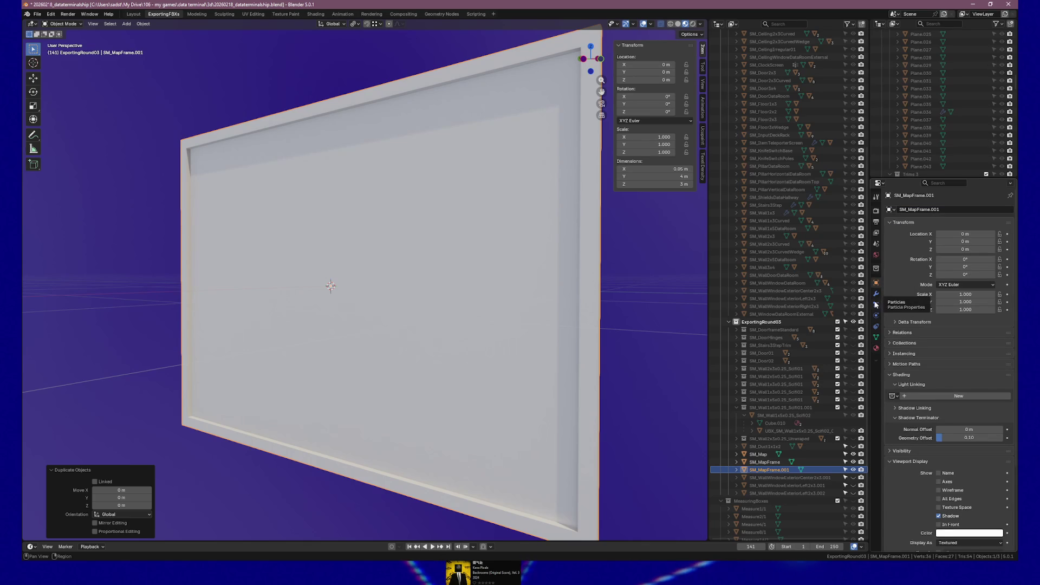
Set SM_MapFrame.001's Display As to Wire, then edit its mesh with X-ray on.
scroll(920, 491, down, 5)
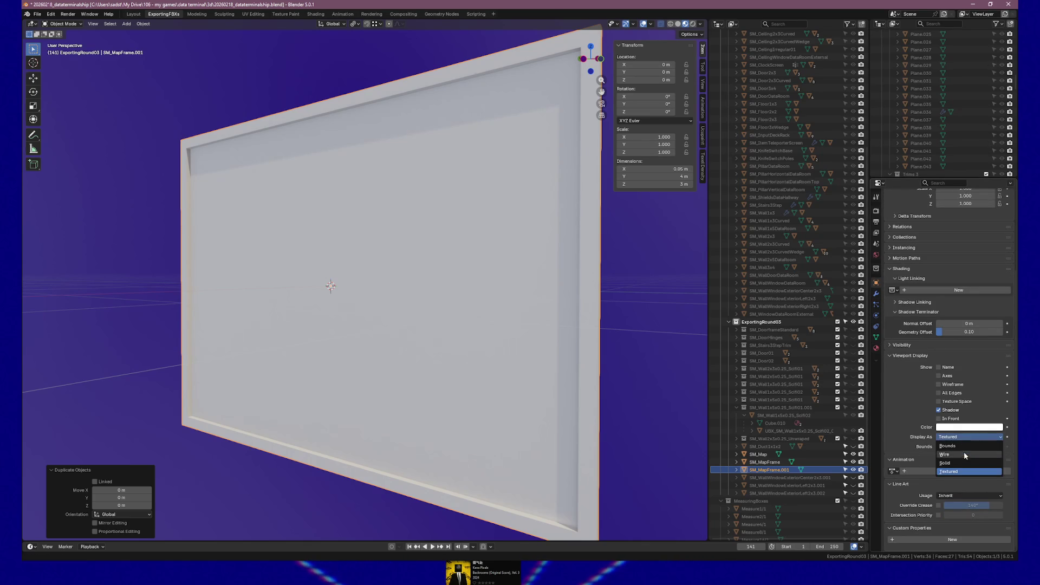
click(960, 455)
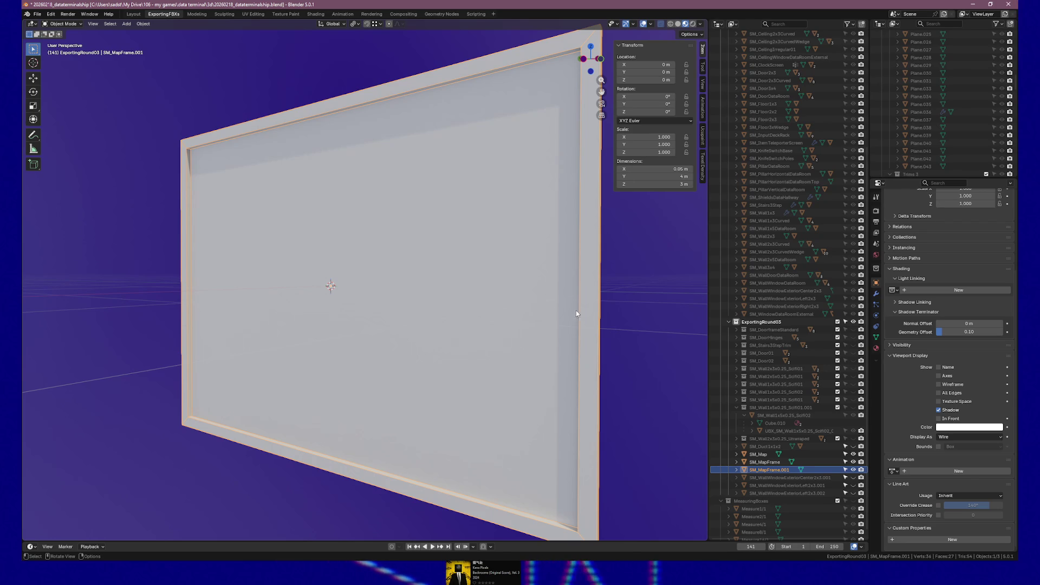
mouse_move(514, 337)
mouse_down()
mouse_move(433, 318)
mouse_move(451, 317)
mouse_move(473, 322)
mouse_move(429, 325)
mouse_move(448, 329)
mouse_up()
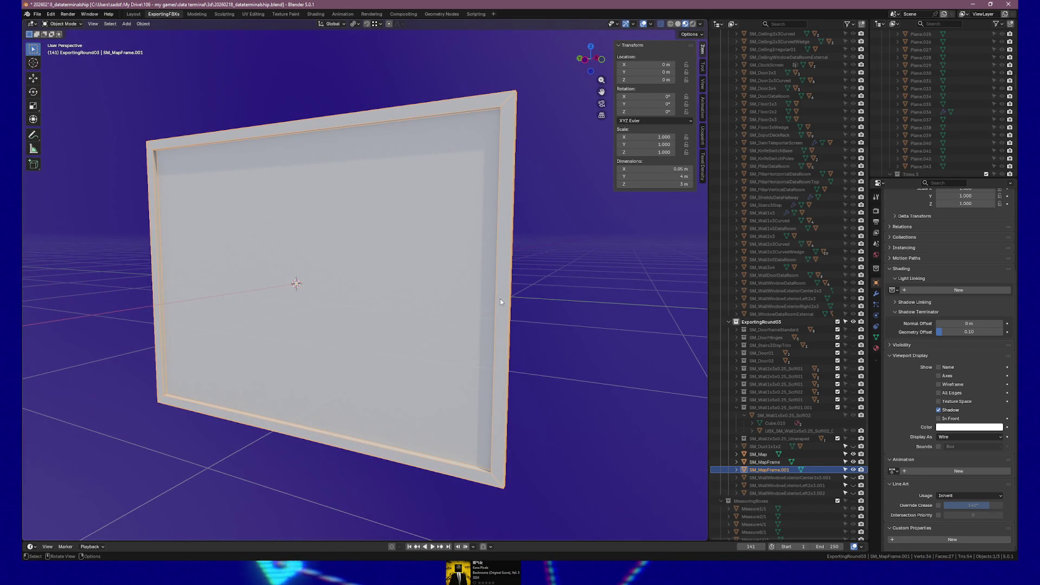
mouse_move(448, 223)
mouse_down()
mouse_move(556, 314)
mouse_move(543, 353)
mouse_move(443, 364)
mouse_move(554, 351)
mouse_up()
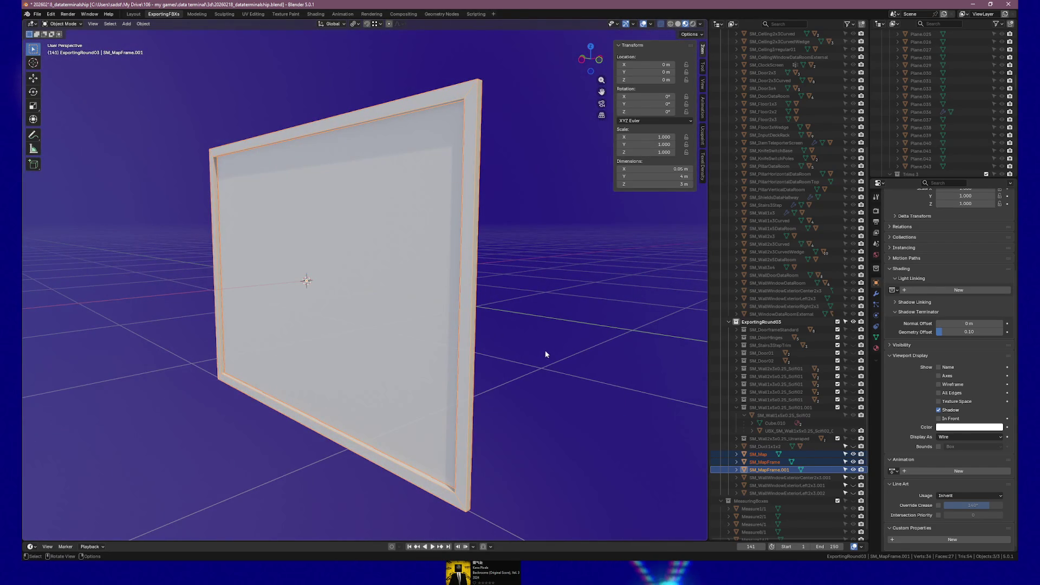
click(776, 471)
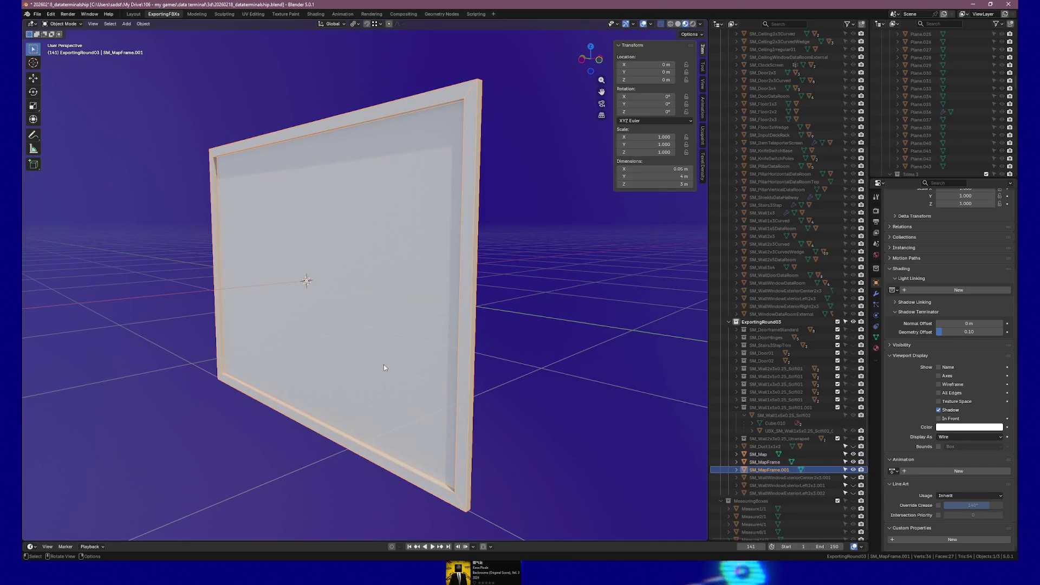
key(Tab)
key(alt+z)
Separate the frame's right, top and left sides into their own objects by selection.
drag(407, 255, 569, 418)
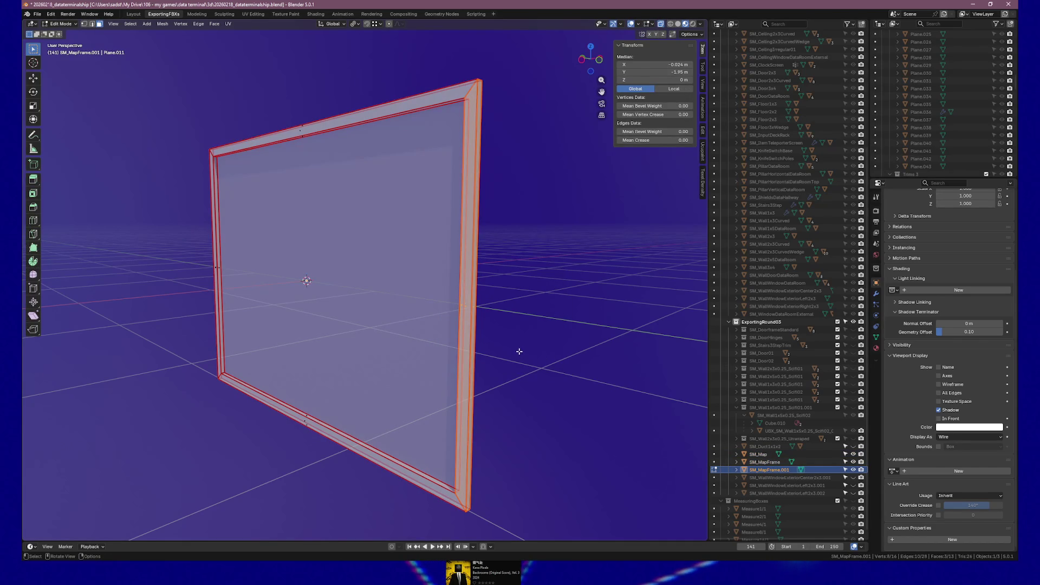
right_click(442, 321)
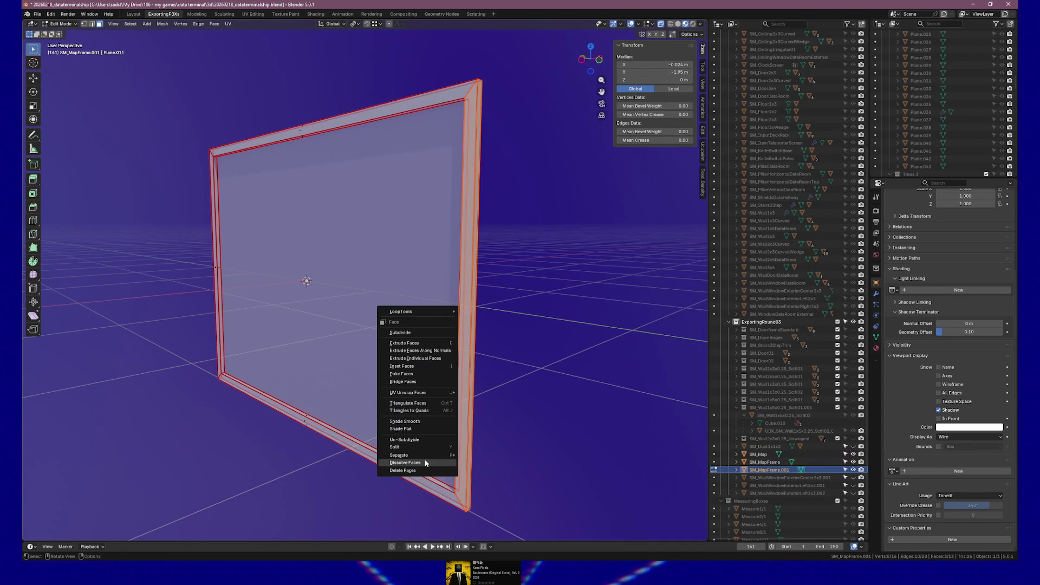
mouse_move(434, 455)
click(502, 456)
drag(282, 104, 319, 139)
right_click(319, 140)
mouse_move(292, 163)
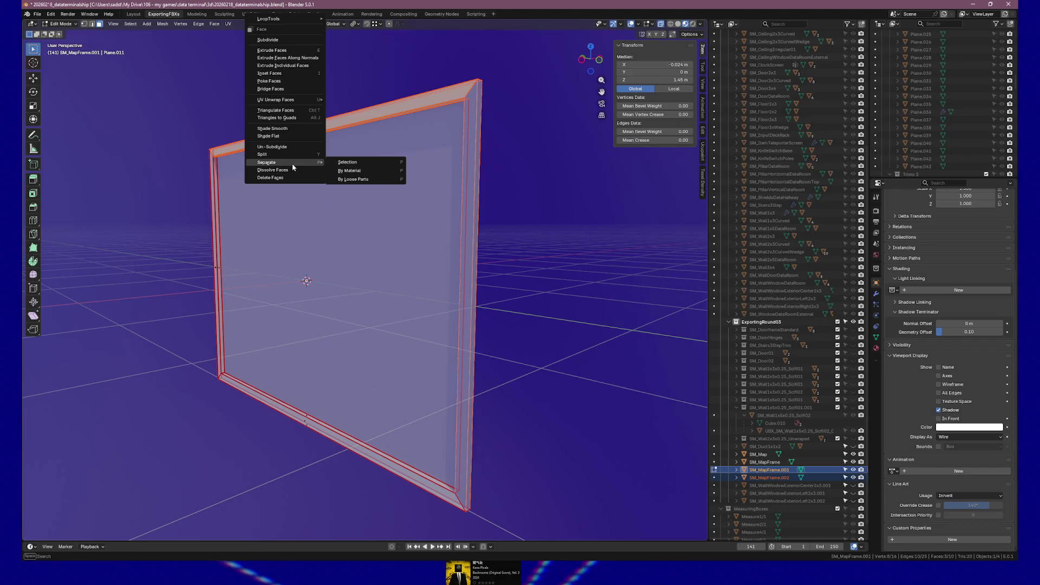
click(366, 162)
drag(248, 219, 187, 282)
right_click(212, 281)
mouse_move(211, 281)
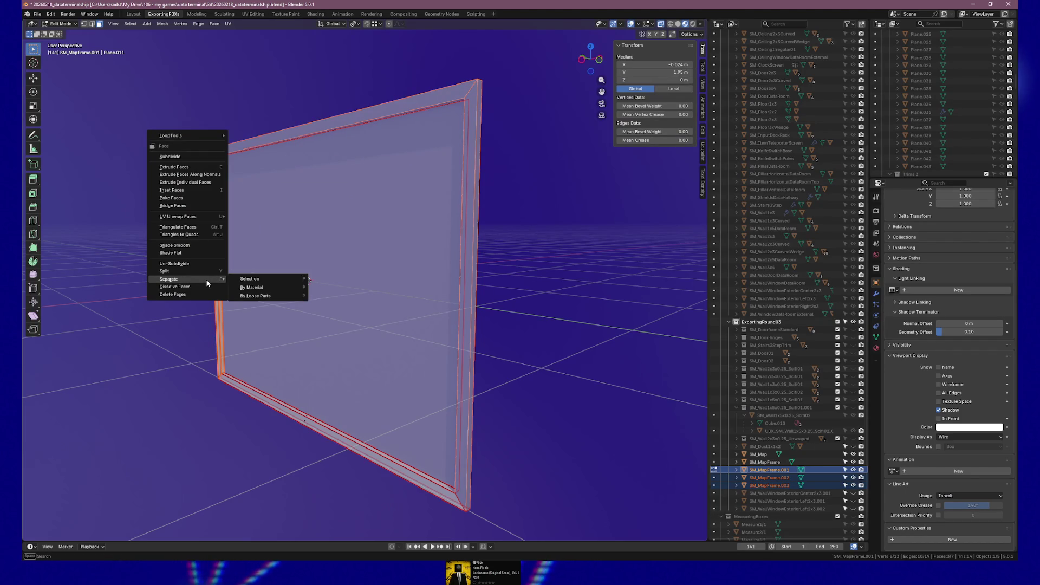
click(268, 274)
Reopen SM_MapFrame.001 in Right ortho view and select its bottom-left corner vertices.
key(alt+z)
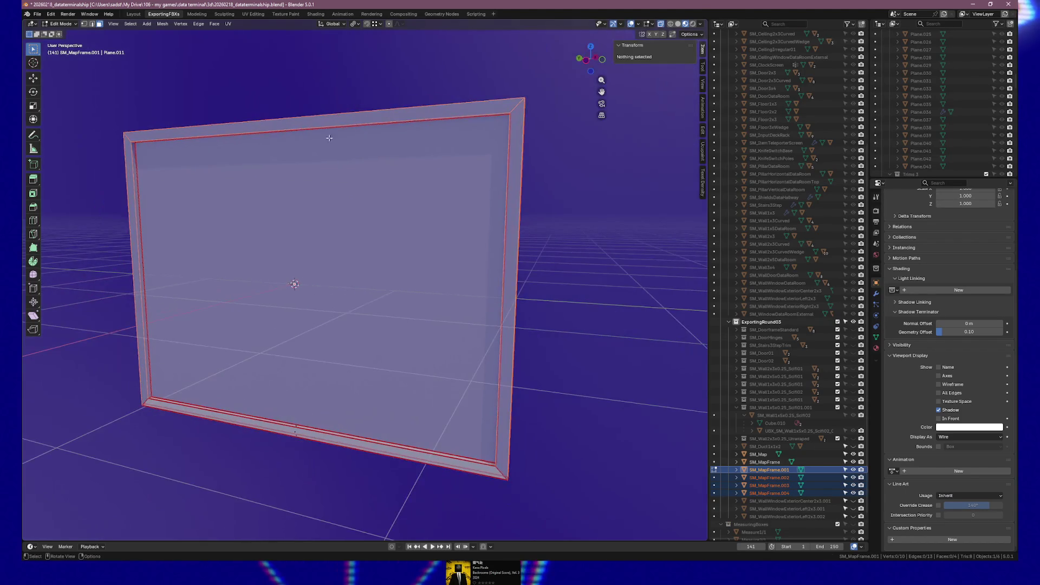
key(Tab)
click(769, 469)
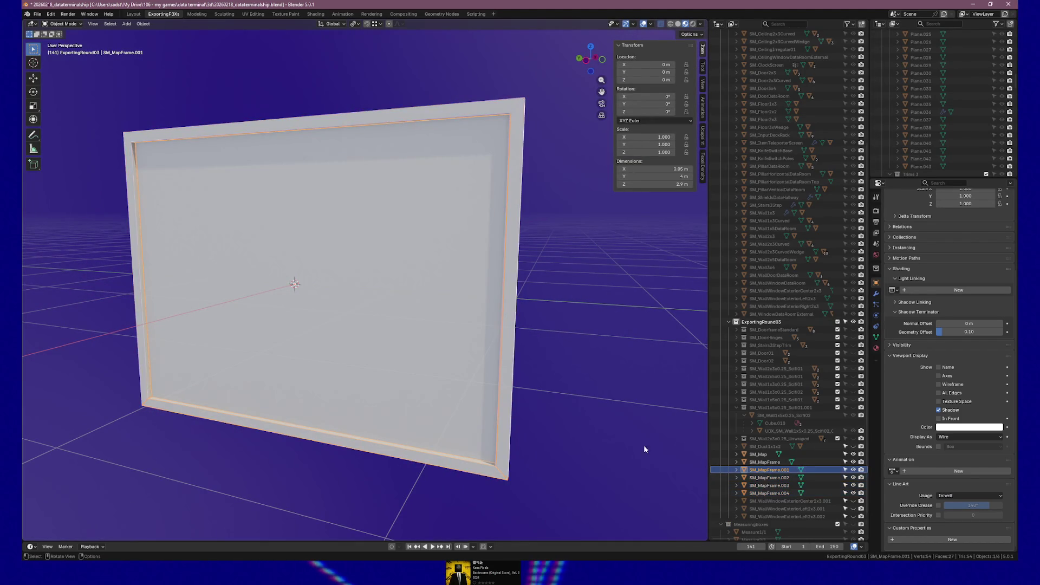
key(Tab)
key(alt+z)
drag(331, 394, 336, 388)
key(KP_3)
scroll(344, 390, up, 6)
scroll(261, 301, down, 1)
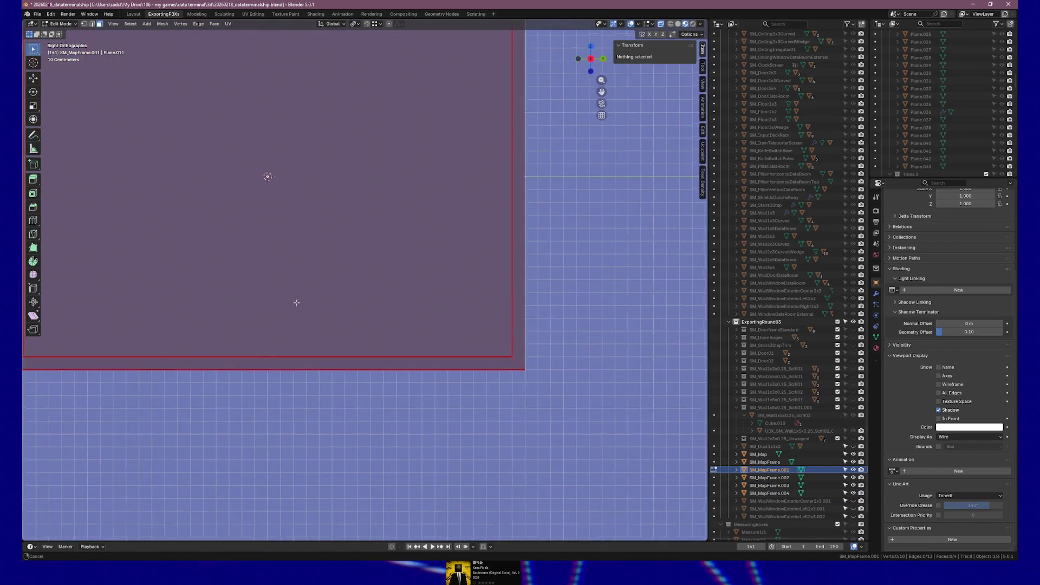
scroll(362, 330, left, 3)
key(1)
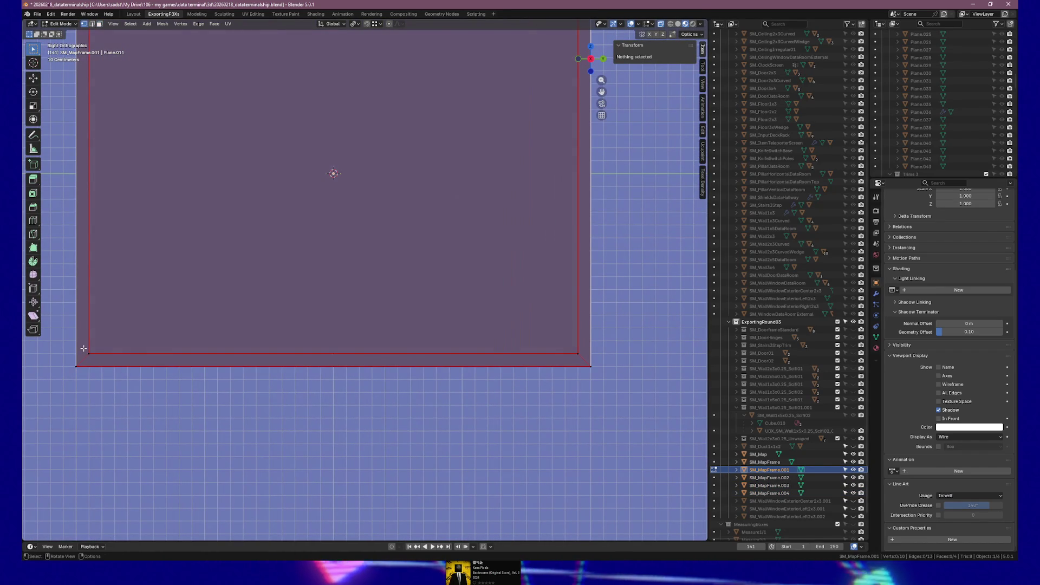
drag(83, 348, 100, 360)
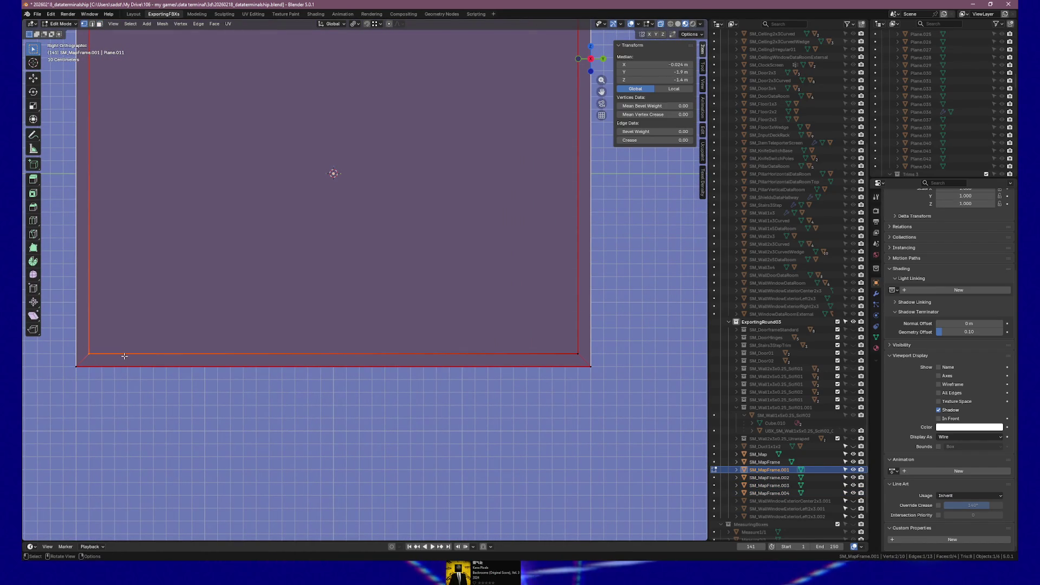
key(Tab)
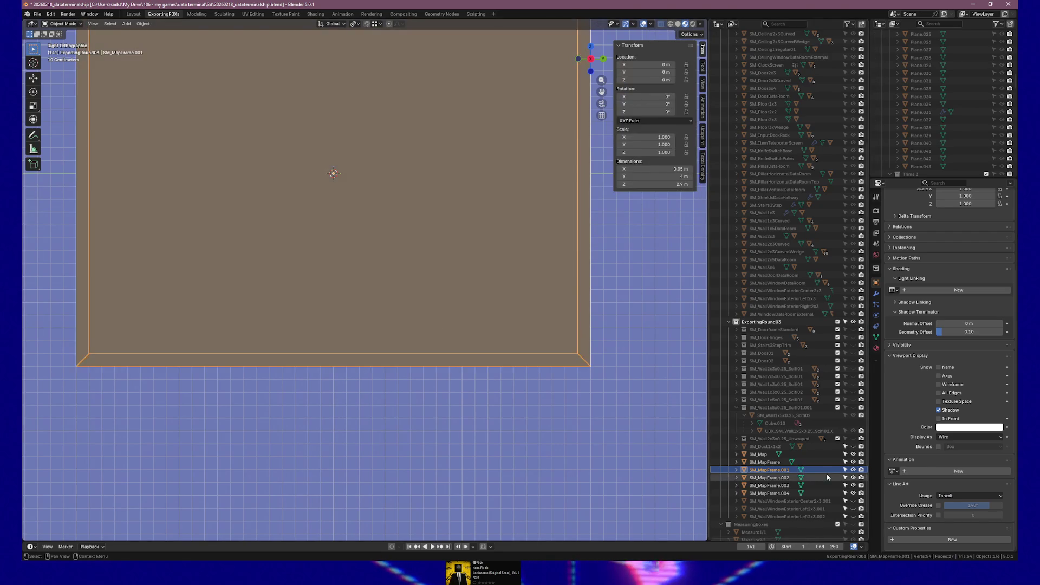
Isolate SM_MapFrame.001 and delete the vertices along its top edge.
click(781, 478)
click(776, 470)
key(KP_Decimal)
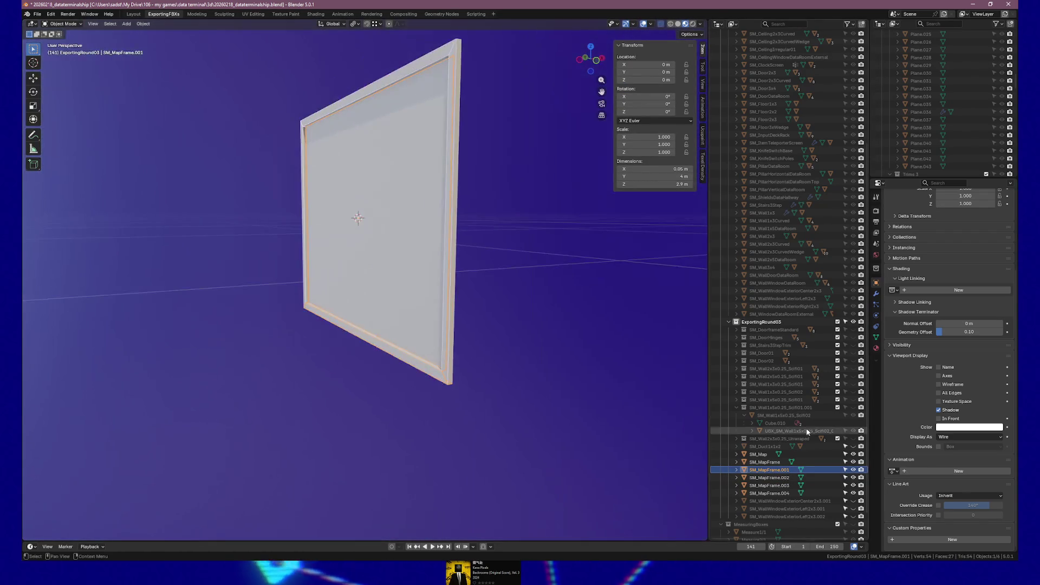
key(KP_Divide)
mouse_move(321, 379)
mouse_down()
mouse_move(421, 352)
mouse_move(379, 357)
mouse_move(359, 266)
mouse_up()
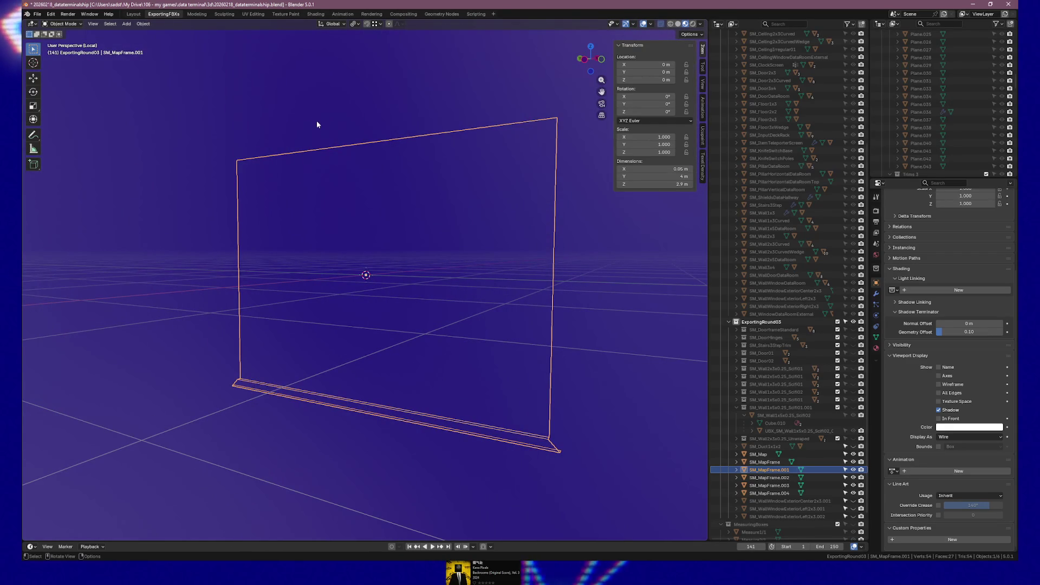
key(Tab)
click(238, 159)
drag(457, 89, 589, 154)
key(x)
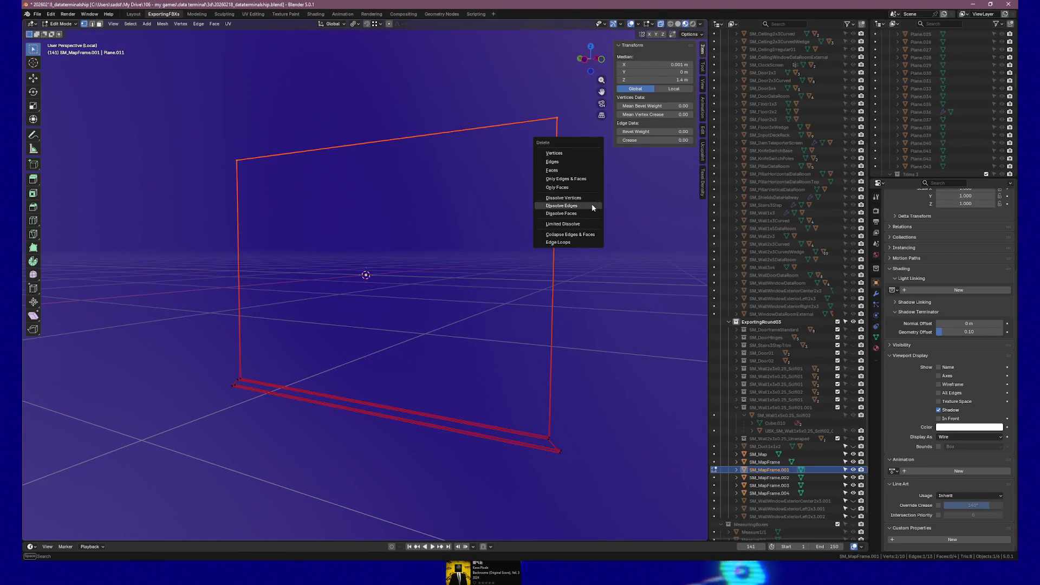
click(571, 154)
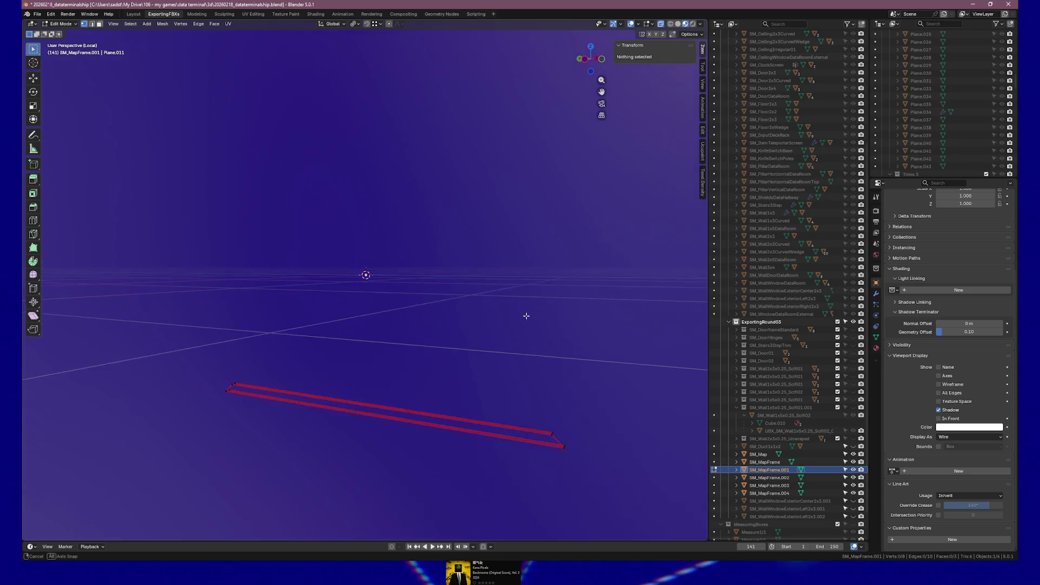
Push each end of the strip 0.1 m outward along Y with vertex snapping, then hide both frame pieces.
key(KP_1)
key(KP_3)
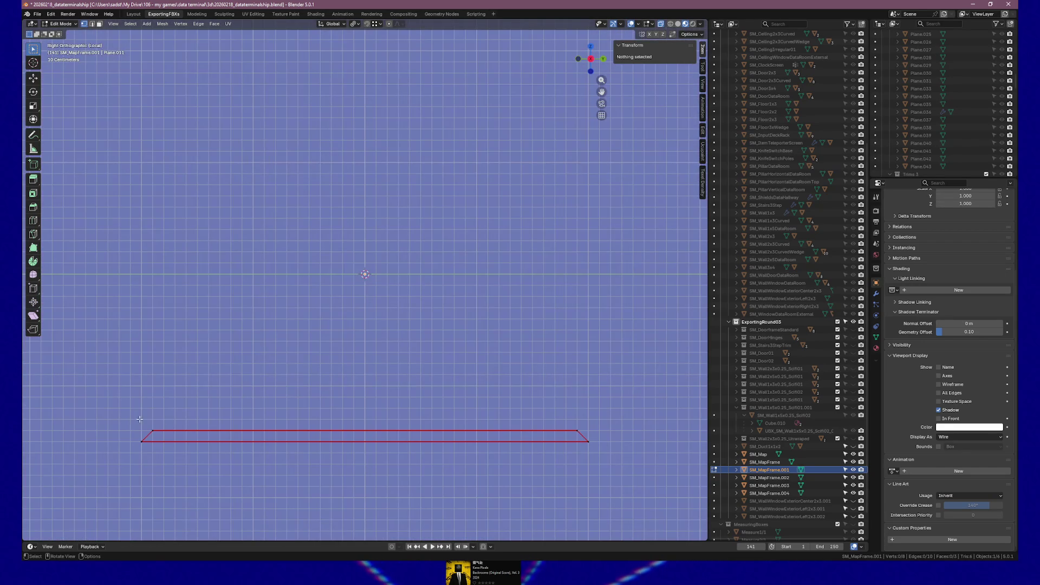
drag(166, 439, 170, 433)
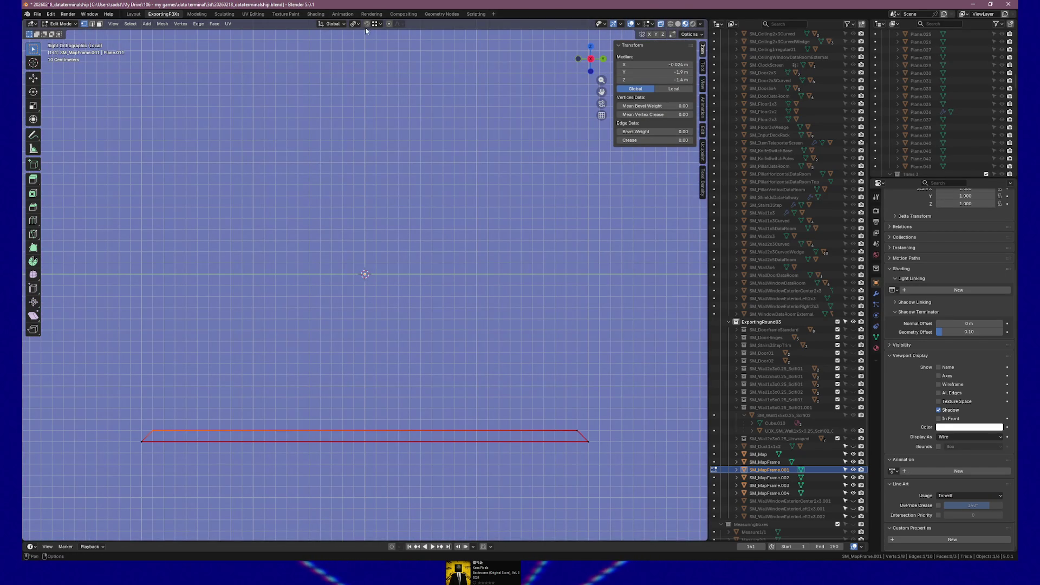
click(383, 25)
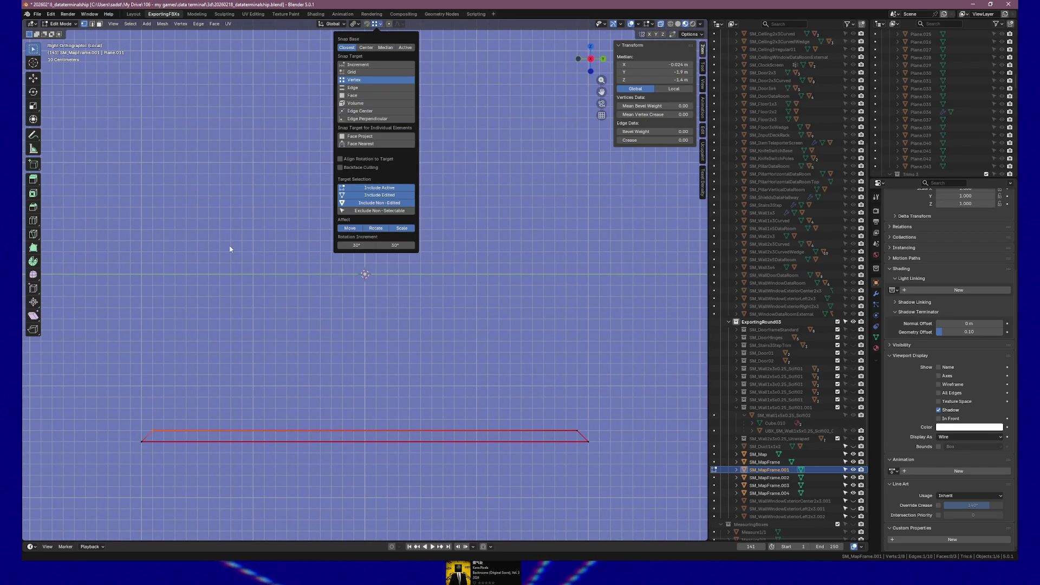
key(g)
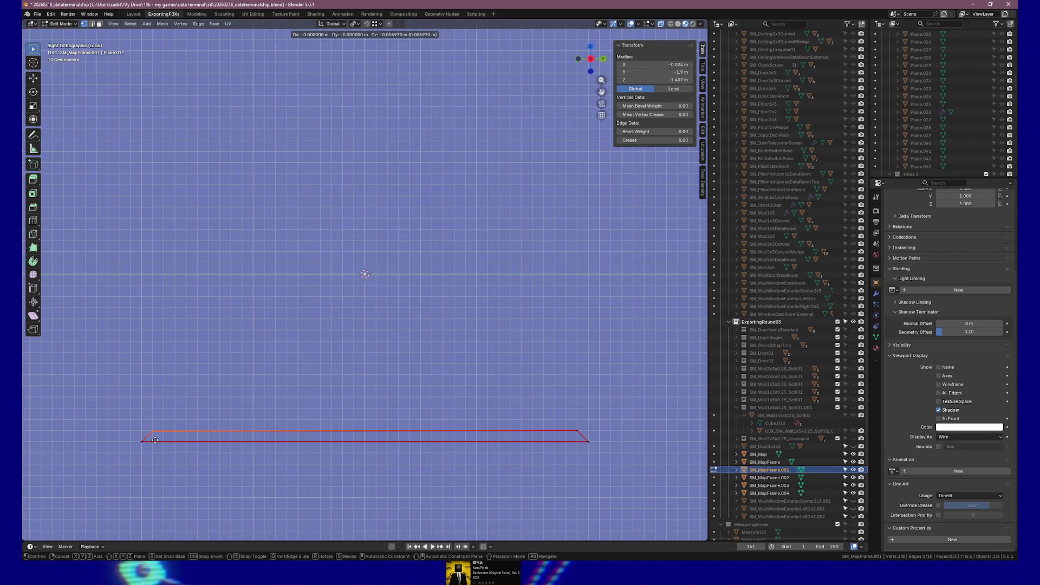
key(y)
click(149, 441)
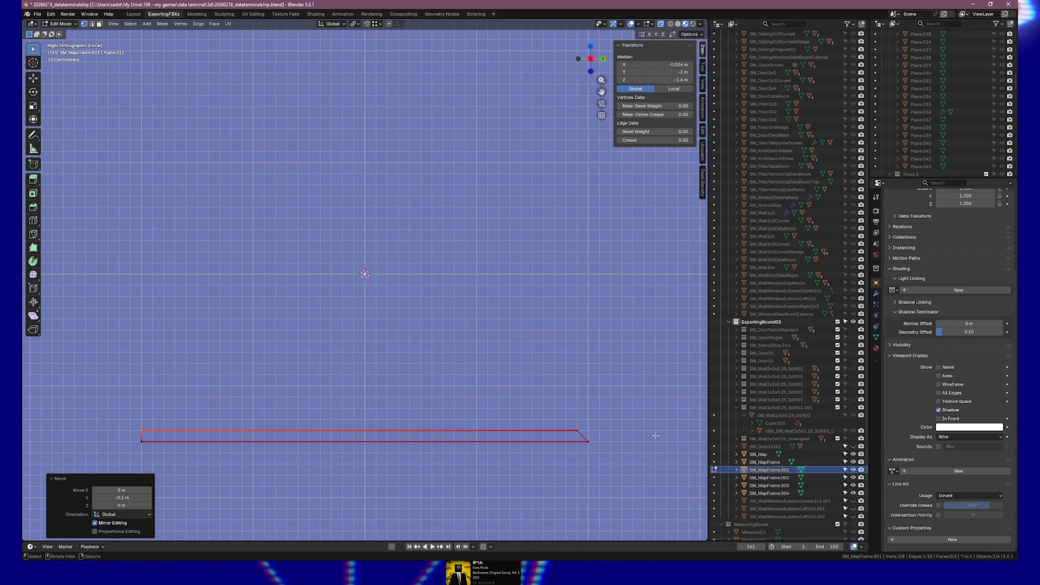
key(g)
key(y)
click(588, 442)
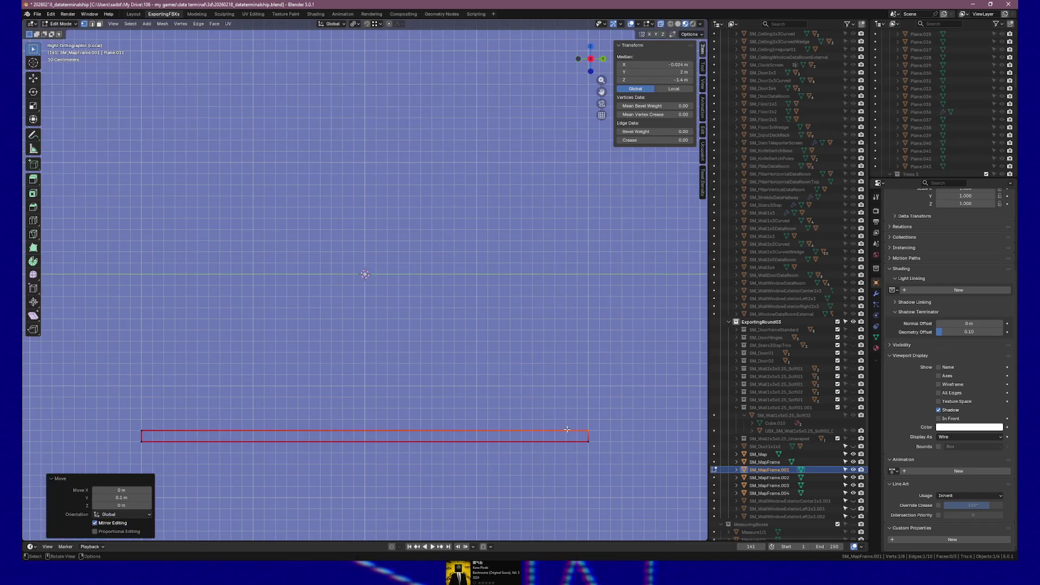
key(Tab)
drag(852, 470, 853, 479)
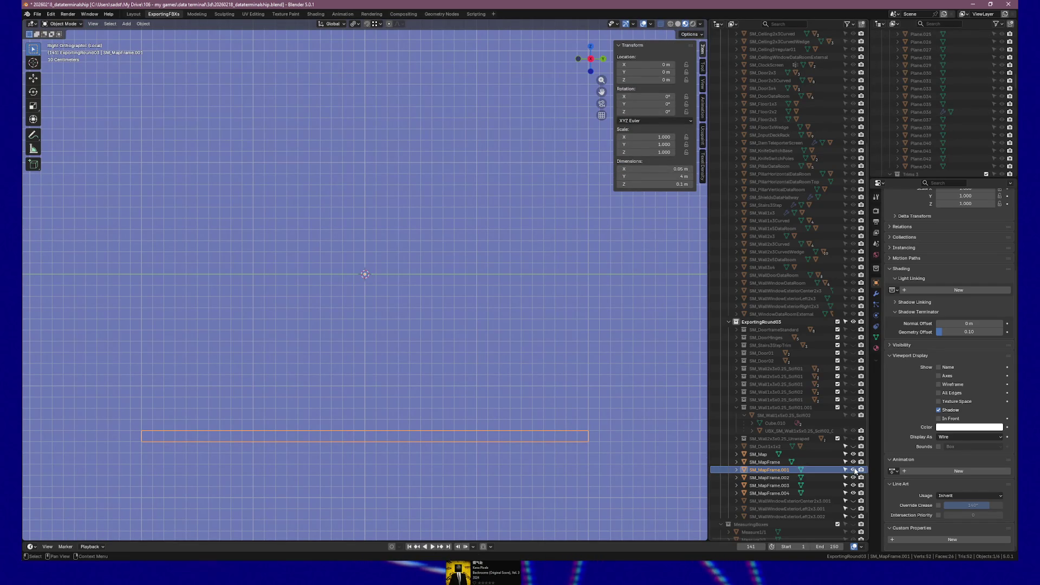
Unhide SM_MapFrame.002 and raise its top vertices 0.1 m along Z in Edit Mode.
click(852, 477)
click(769, 477)
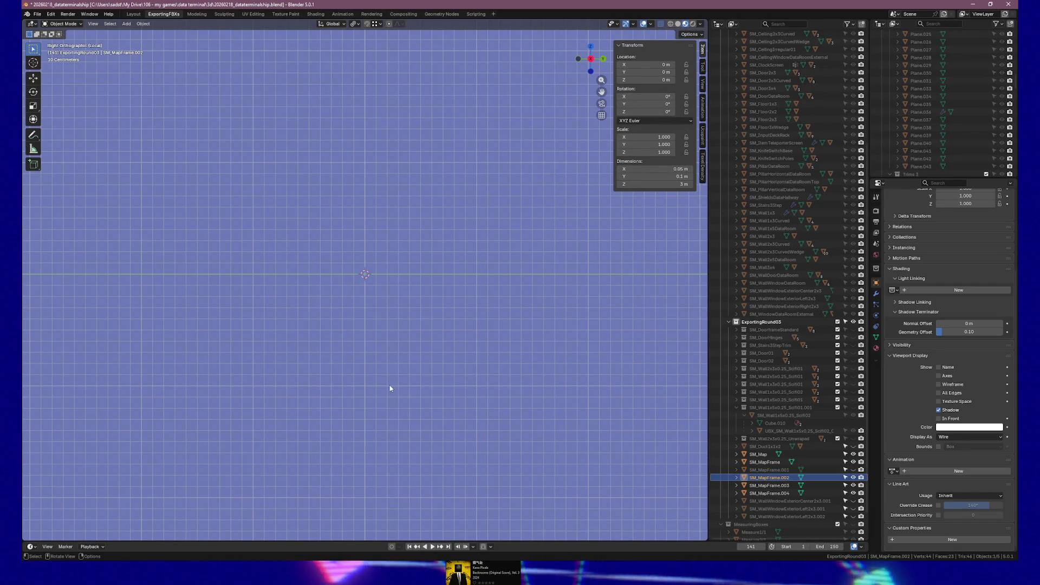
key(KP_3)
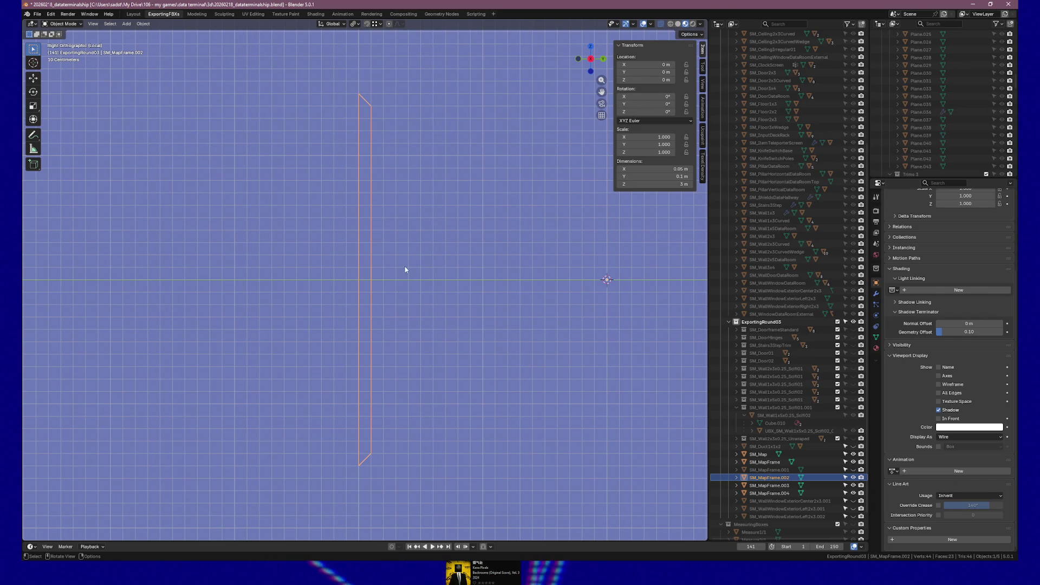
key(Tab)
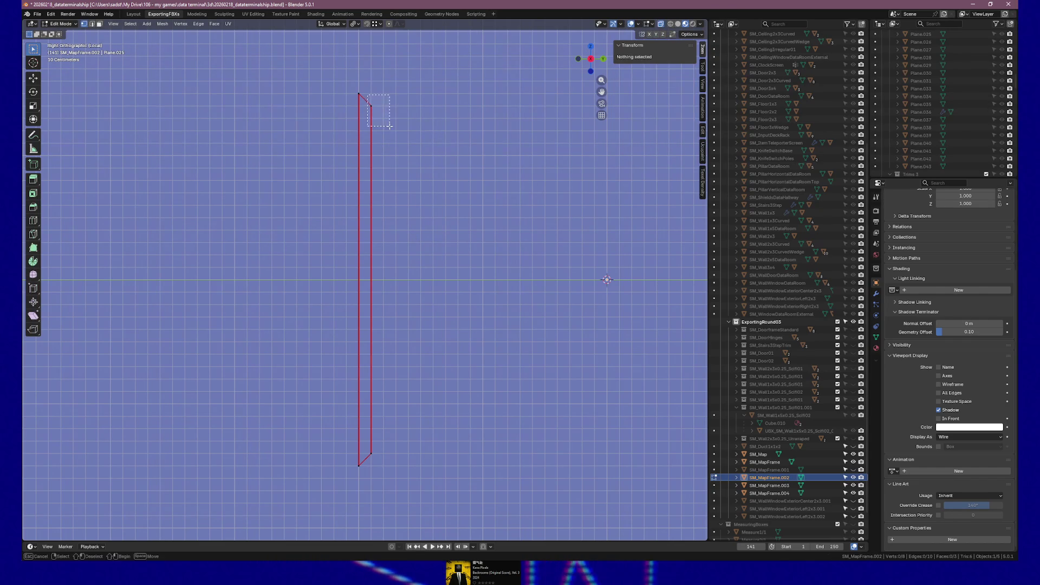
drag(390, 126, 389, 126)
key(g)
key(z)
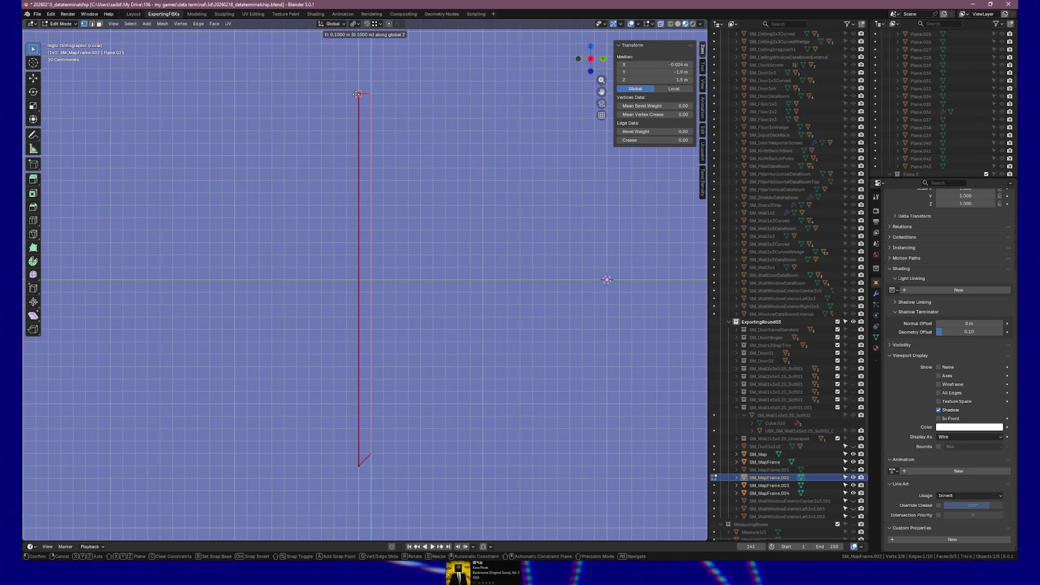
click(356, 93)
Lower the post's bottom vertices 0.1 m along Z and view it at an angle.
drag(371, 472, 349, 446)
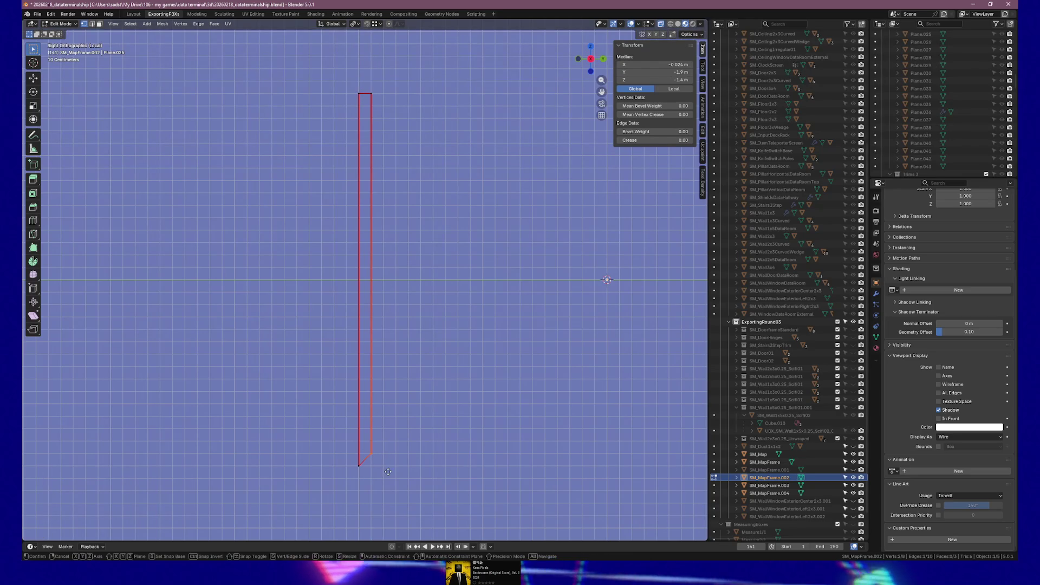
key(g)
key(z)
click(387, 477)
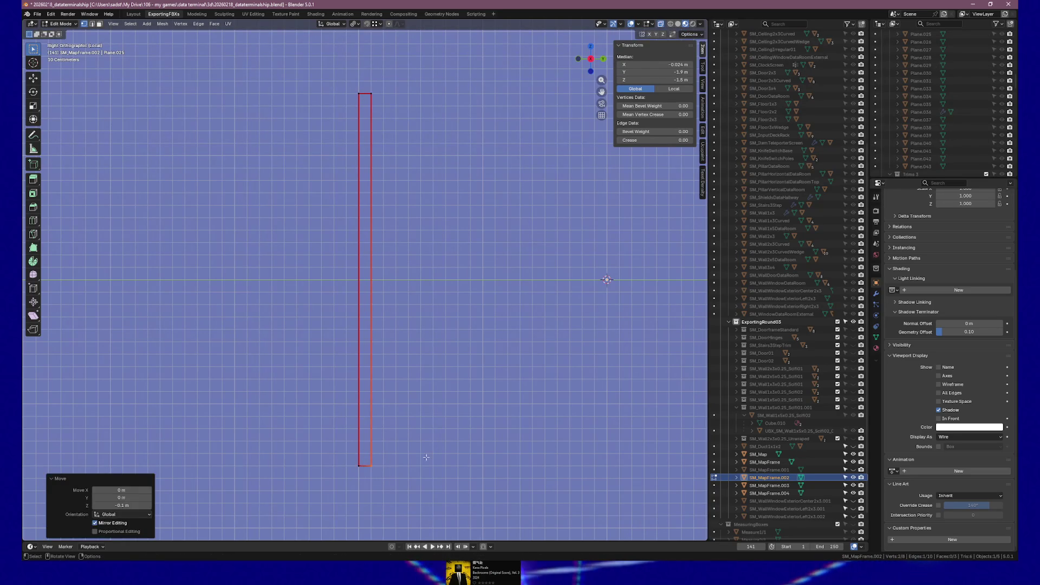
key(Tab)
mouse_move(510, 430)
mouse_down()
mouse_move(460, 432)
mouse_move(578, 431)
mouse_move(493, 413)
mouse_move(559, 422)
mouse_move(527, 422)
mouse_move(501, 455)
mouse_move(436, 163)
mouse_move(450, 175)
mouse_up()
Fill the post's open bottom end and open side with new faces.
key(Tab)
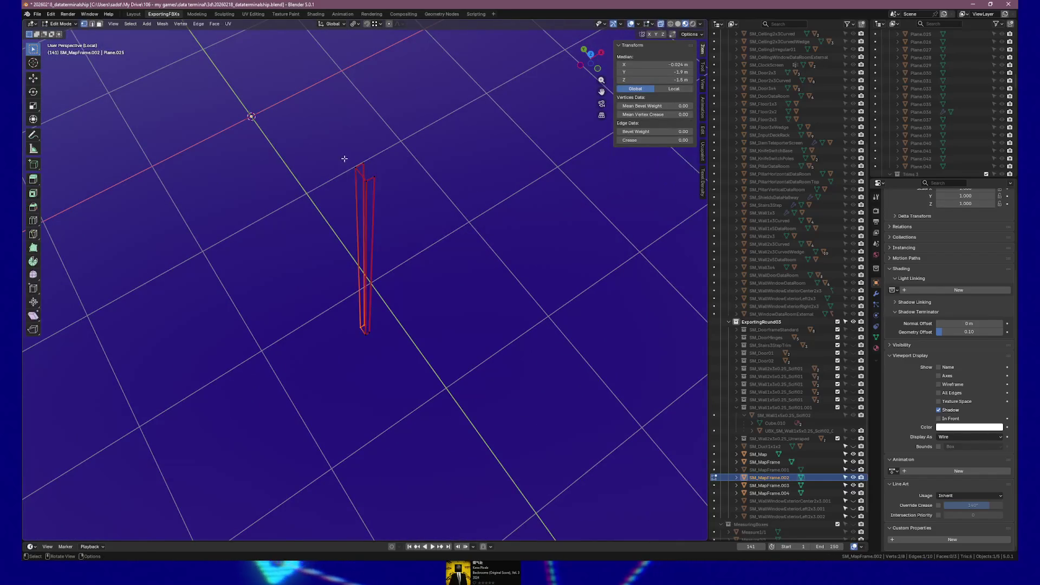
key(f)
alt+click(396, 344)
key(f)
click(369, 315)
shift+click(375, 278)
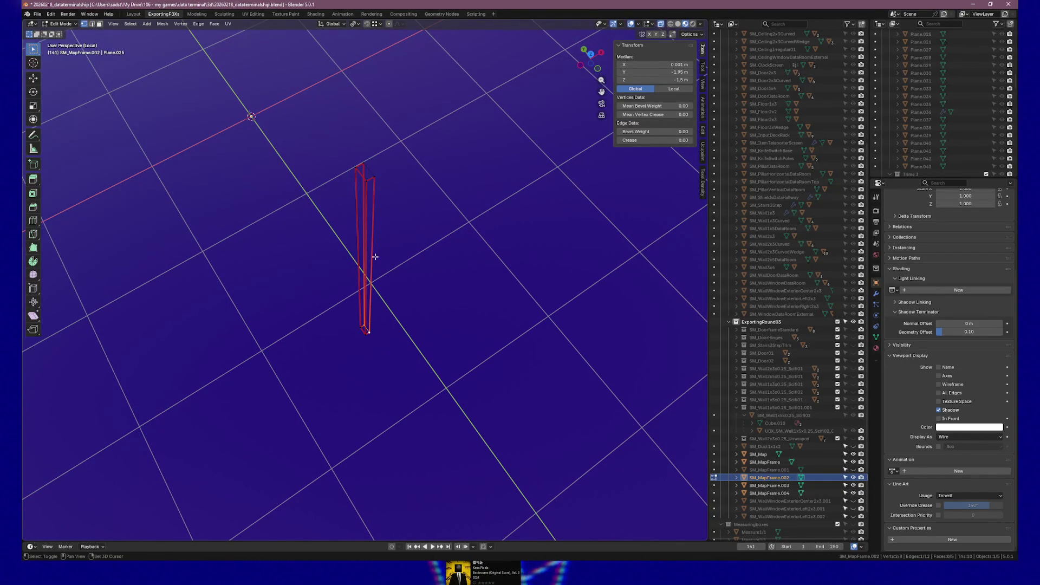
key(f)
Select the whole post mesh and return to Object Mode.
drag(316, 97, 406, 353)
right_click(375, 330)
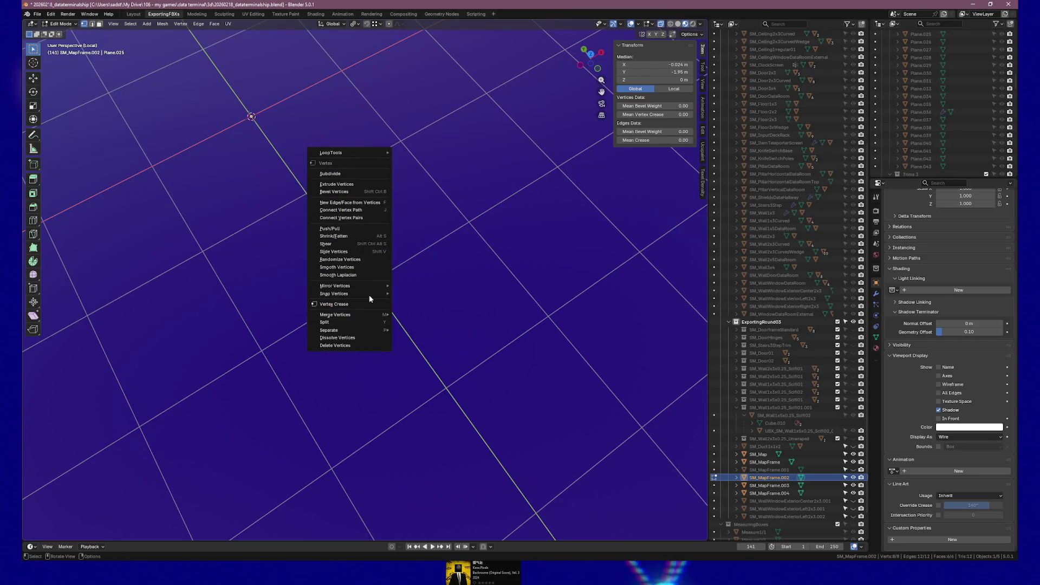
key(Escape)
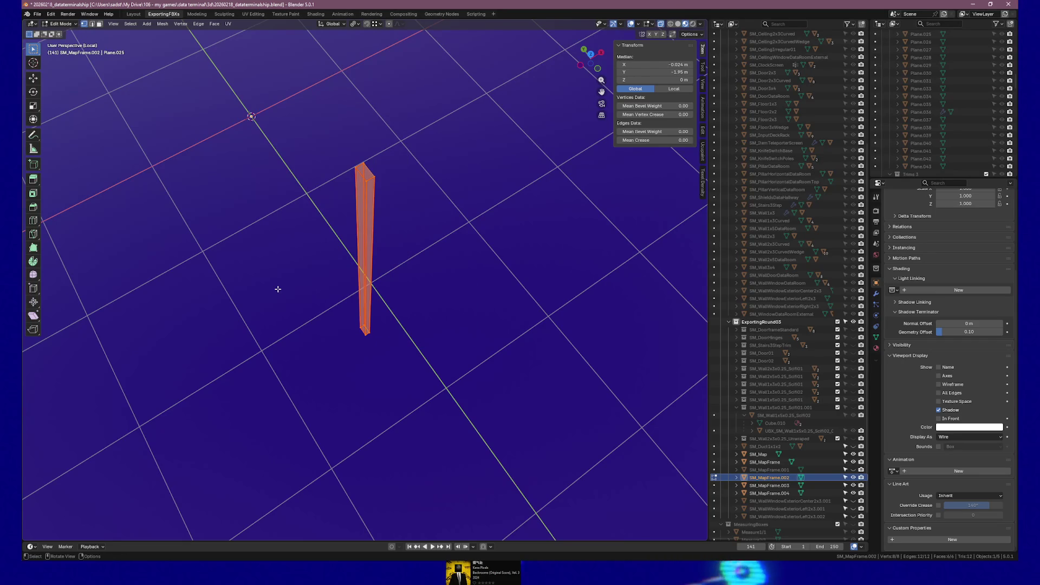
key(Tab)
drag(332, 261, 389, 230)
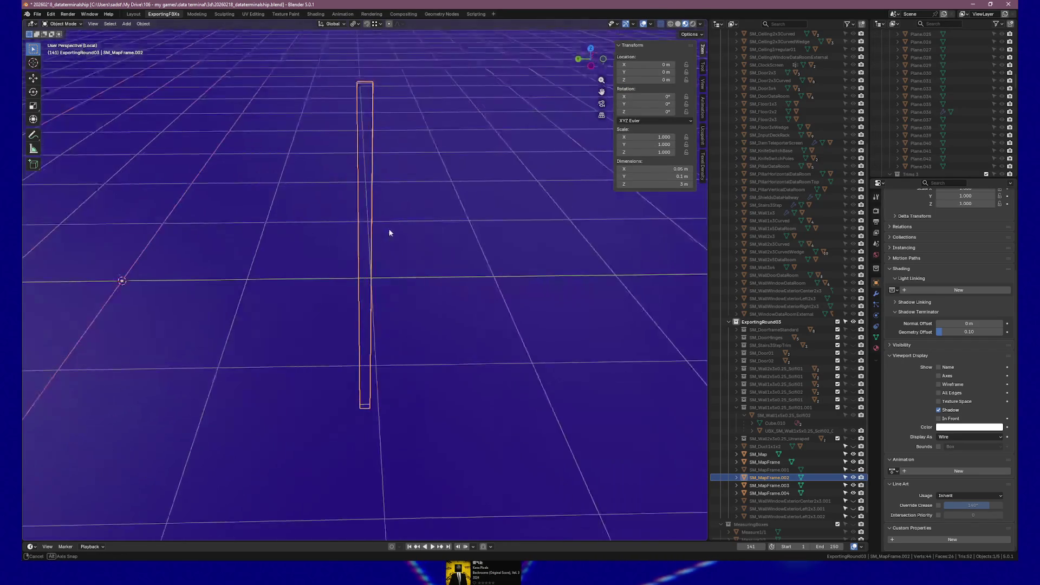
Hide SM_MapFrame.002 and bring SM_MapFrame.001 into an isolated Edit Mode view.
click(853, 477)
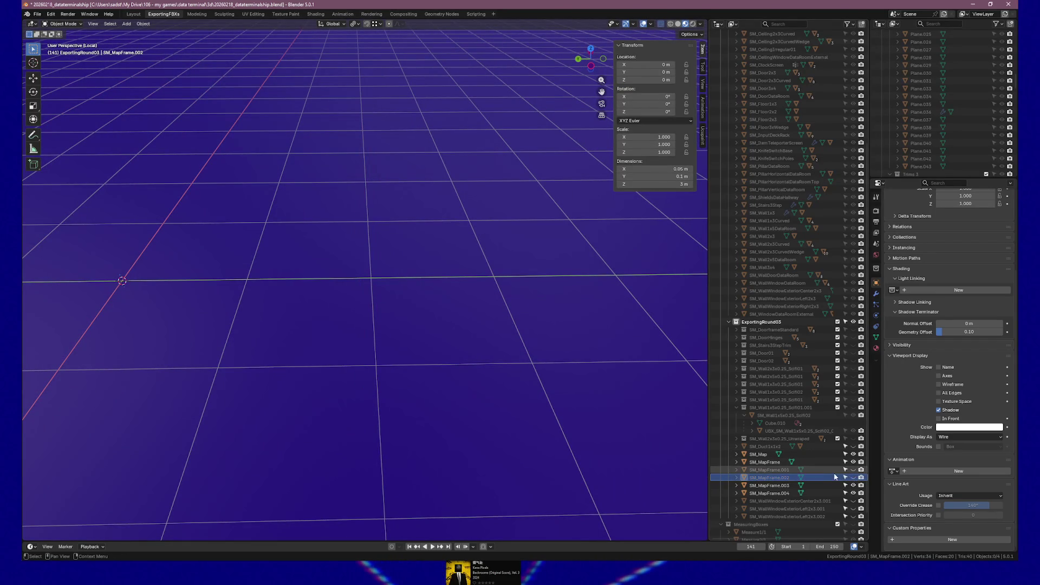
click(774, 470)
key(Tab)
key(Tab)
key(KP_Divide)
key(KP_Divide)
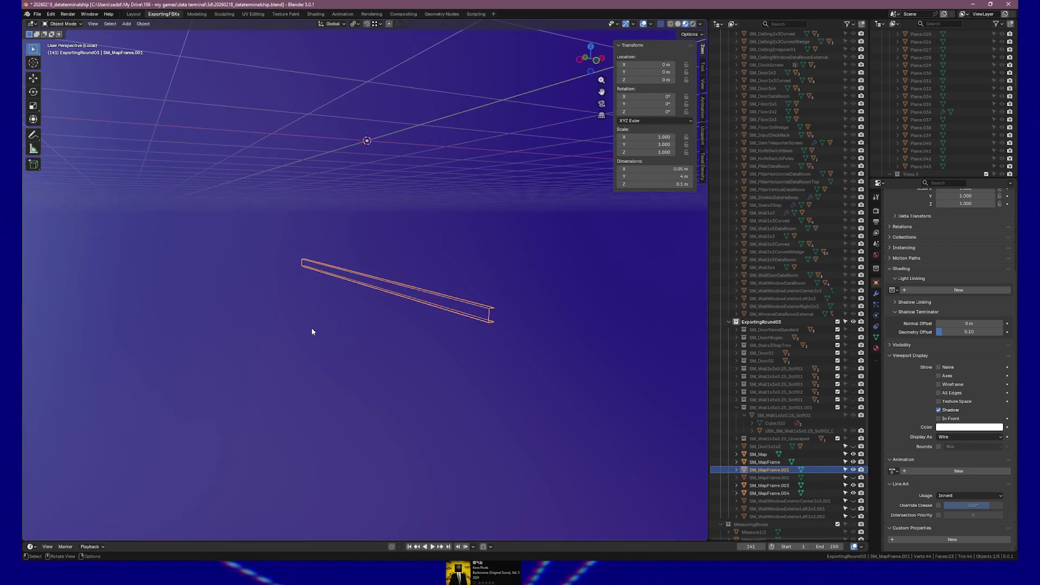
Fill the beam's right end, left end and open side with faces, then exit Edit Mode.
drag(477, 297, 508, 336)
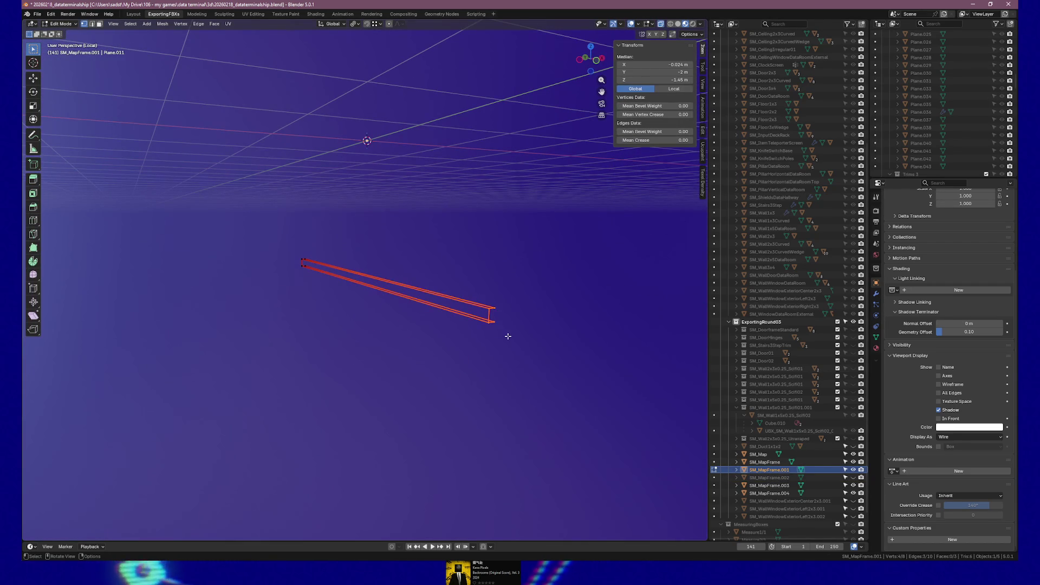
key(f)
drag(285, 251, 301, 262)
key(f)
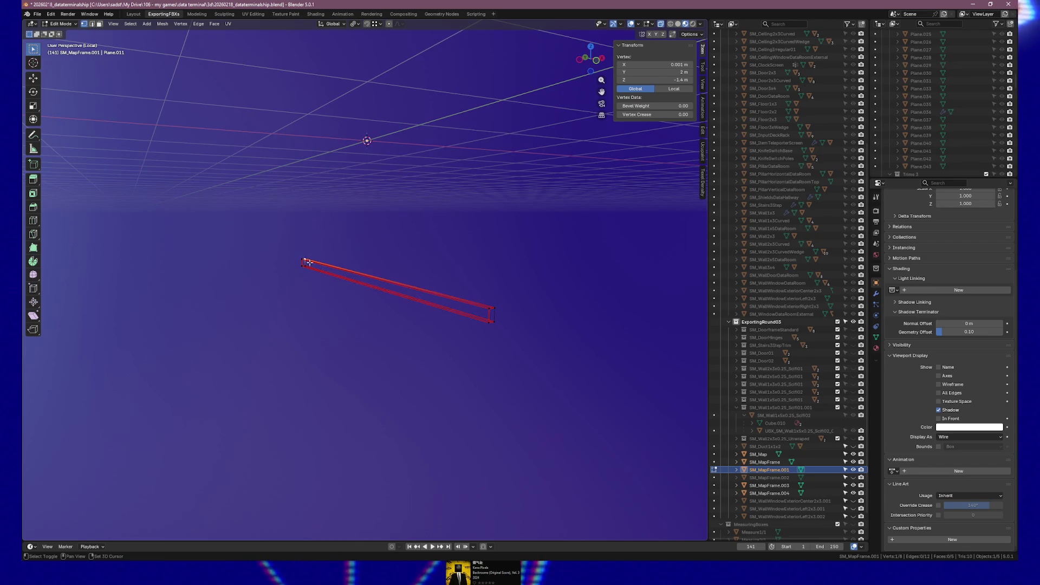
click(355, 273)
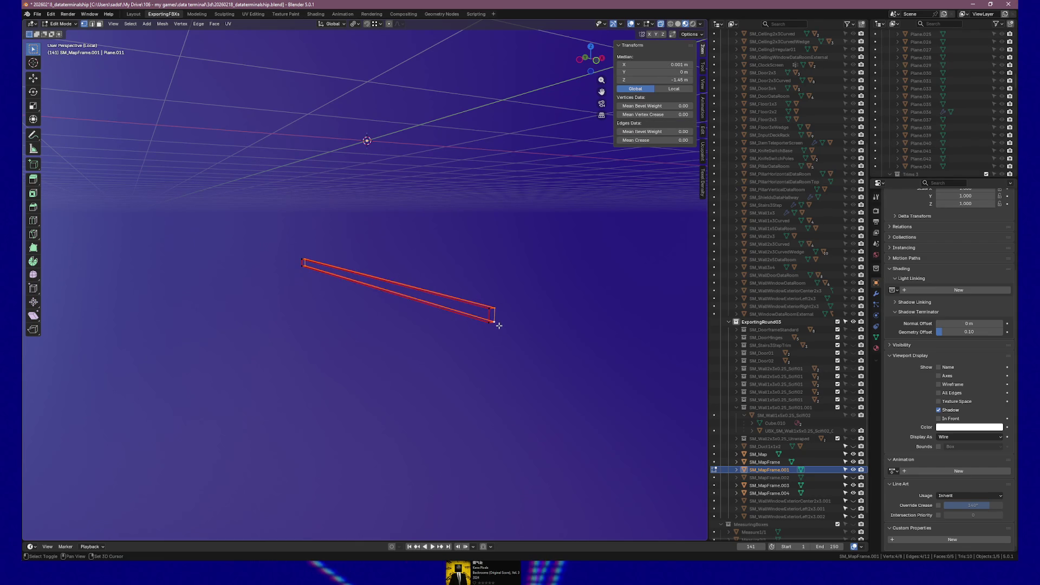
key(f)
key(a)
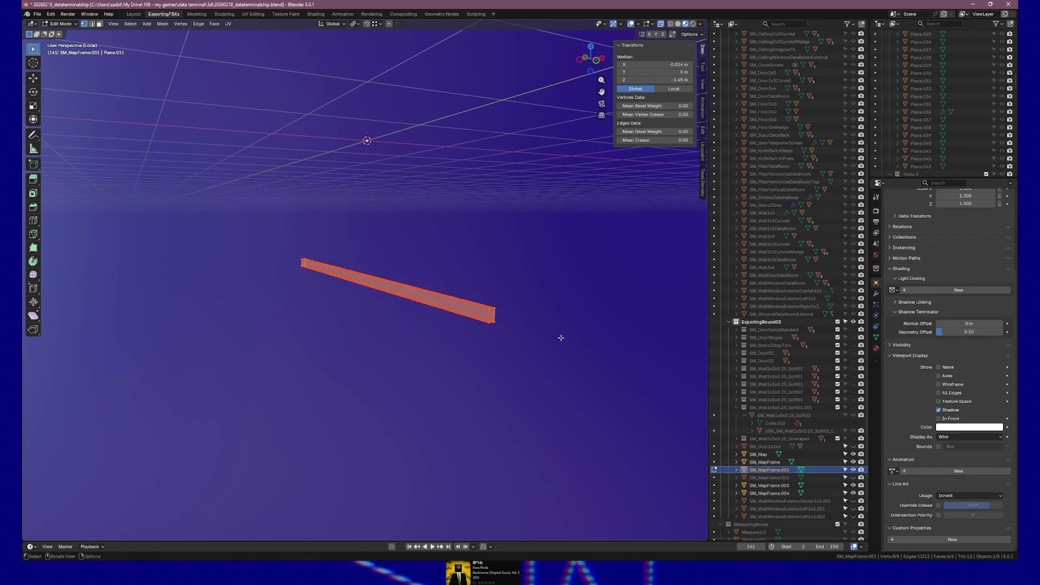
key(Tab)
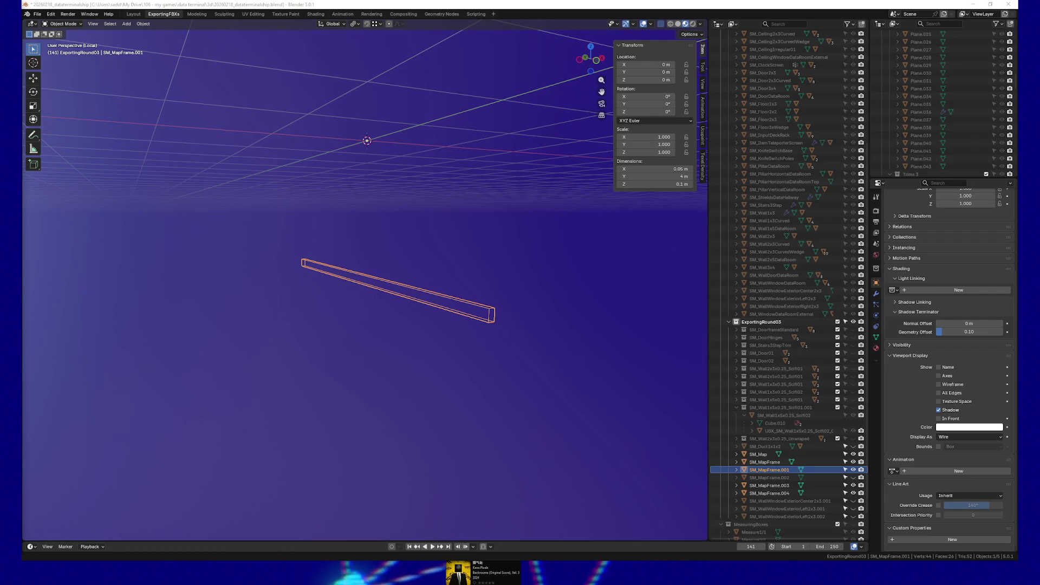
Switch to Unreal Editor and Play From Here in the bookshelf room.
key(alt+Tab)
drag(541, 304, 446, 415)
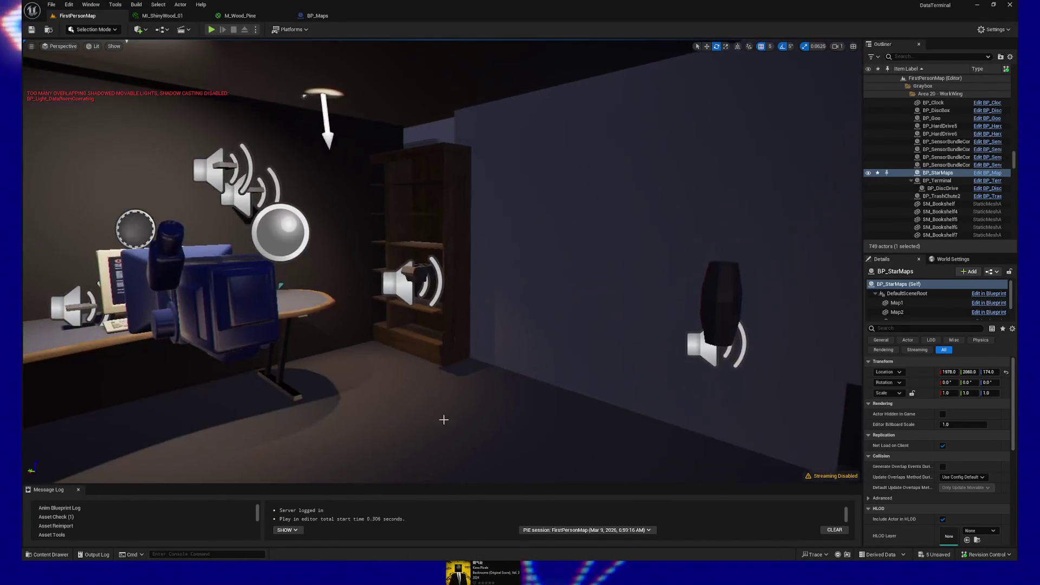
right_click(427, 429)
click(441, 420)
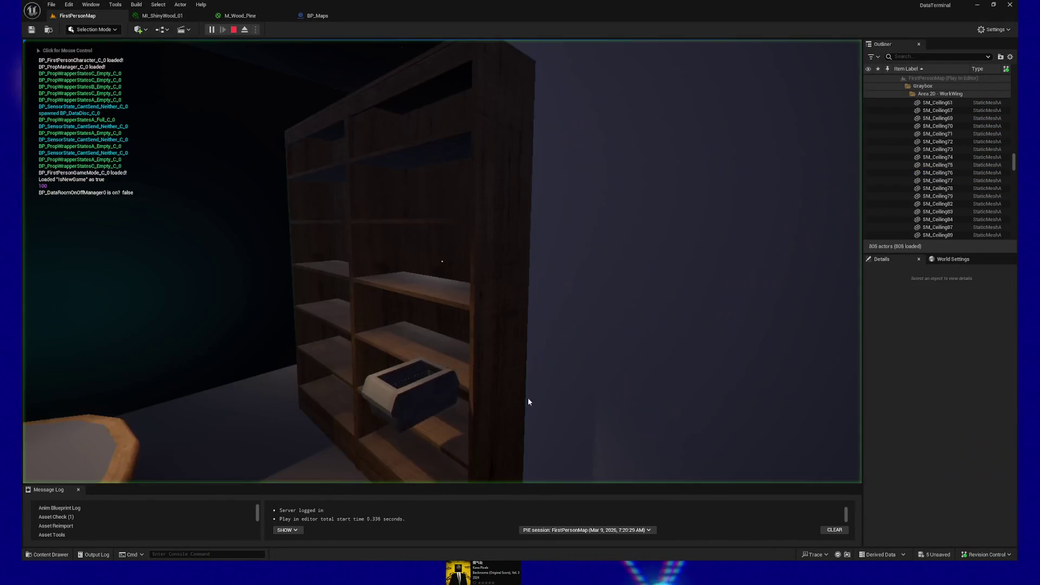
Carry the No Data disc to pneumatic station S-03, insert it and press SEND.
click(528, 401)
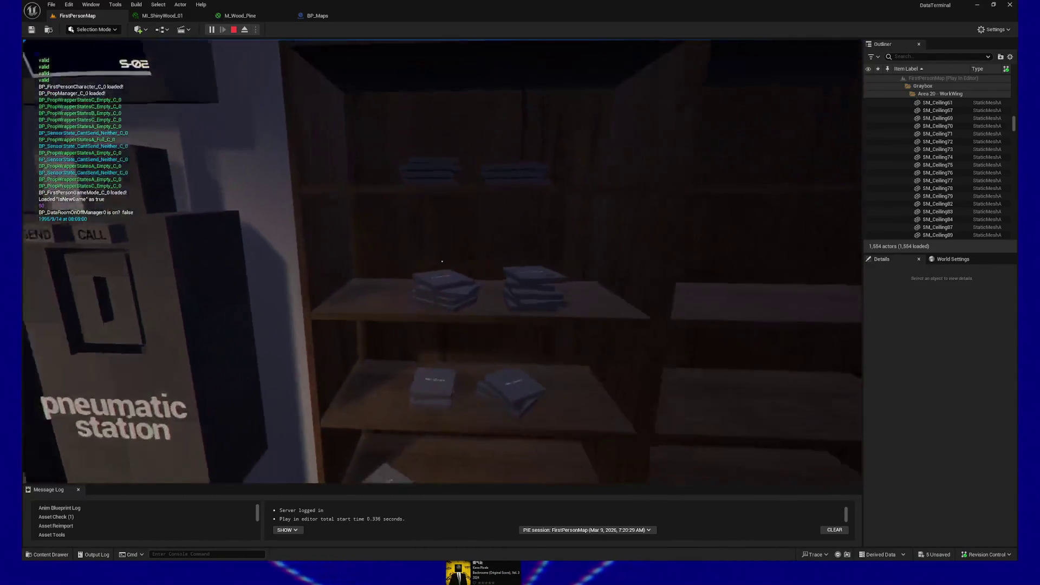
click(442, 261)
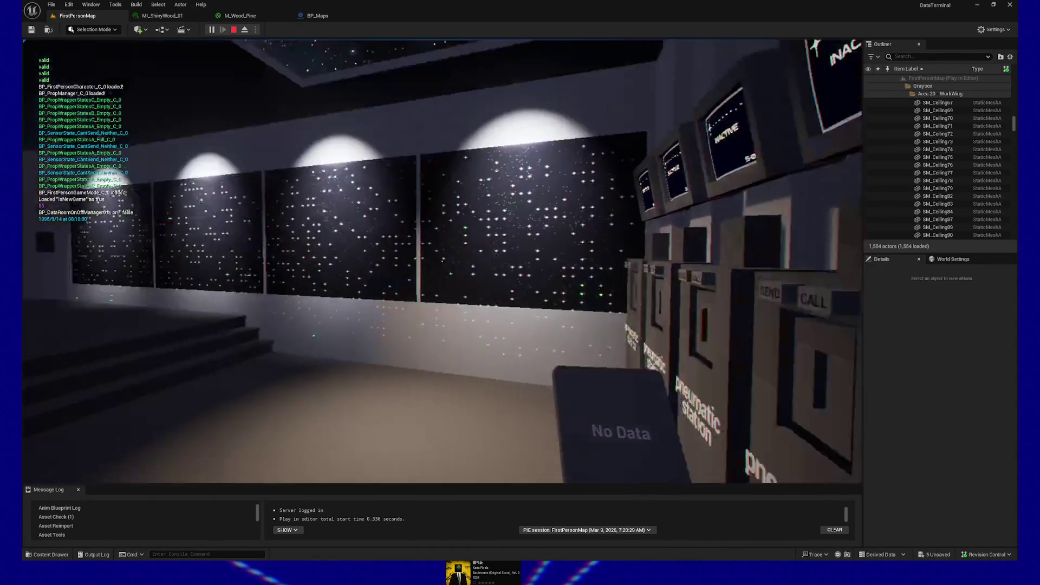
key(w)
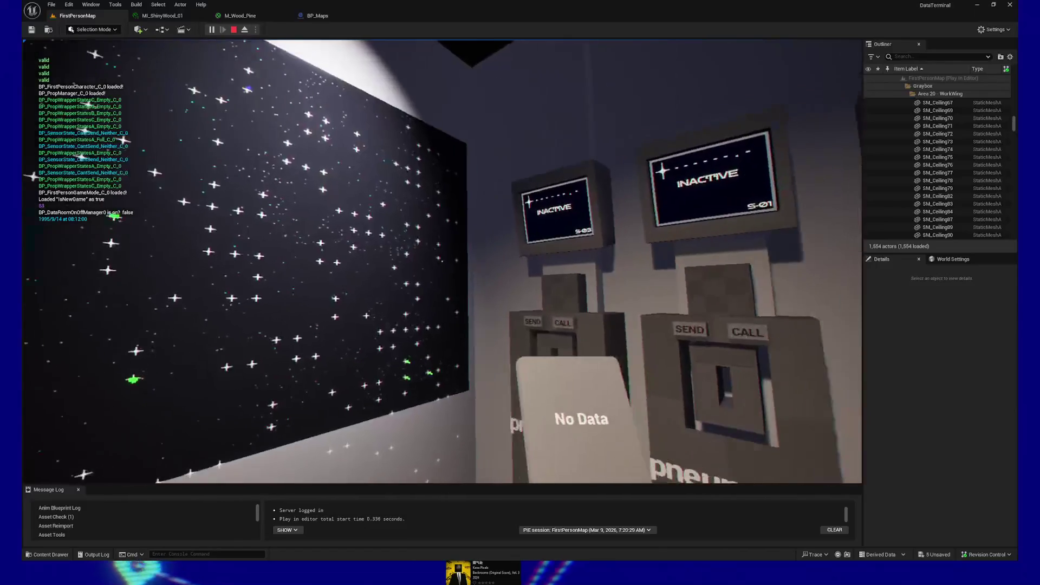
click(442, 261)
mouse_move(442, 162)
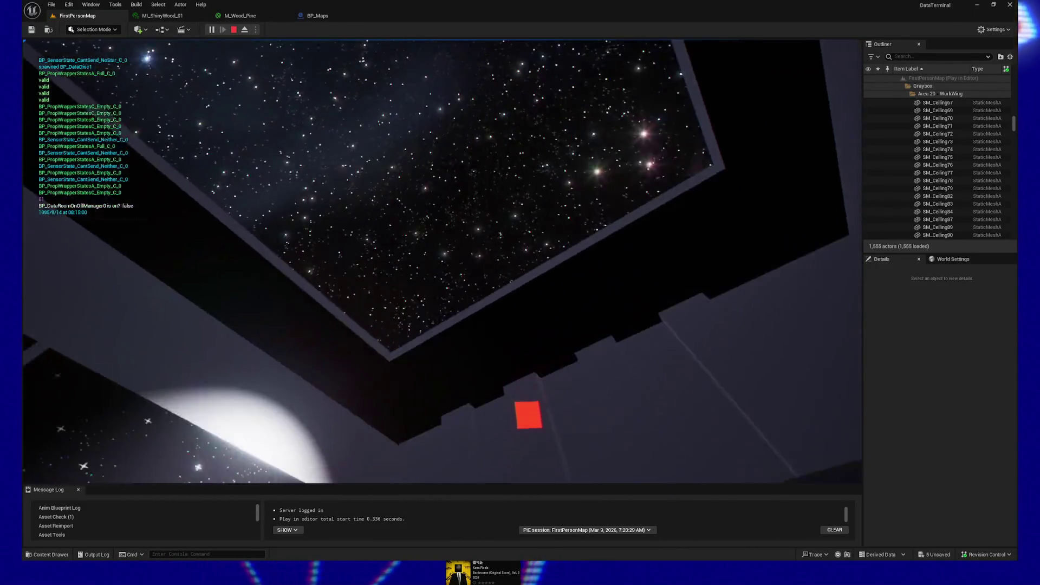
mouse_move(442, 261)
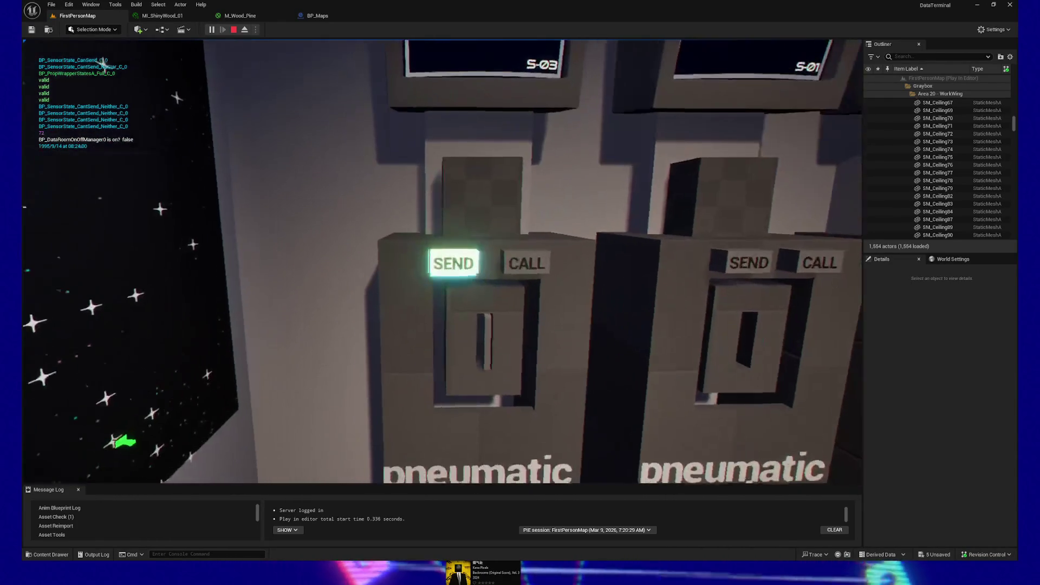
click(442, 261)
Step back from the station and insert the Raw Data card into the desk drive.
key(s)
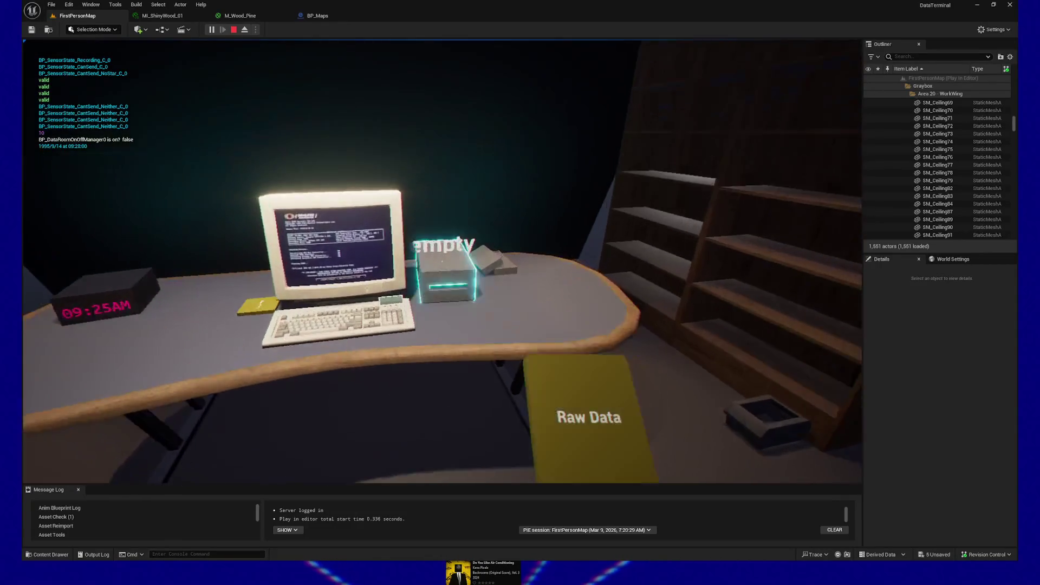
key(e)
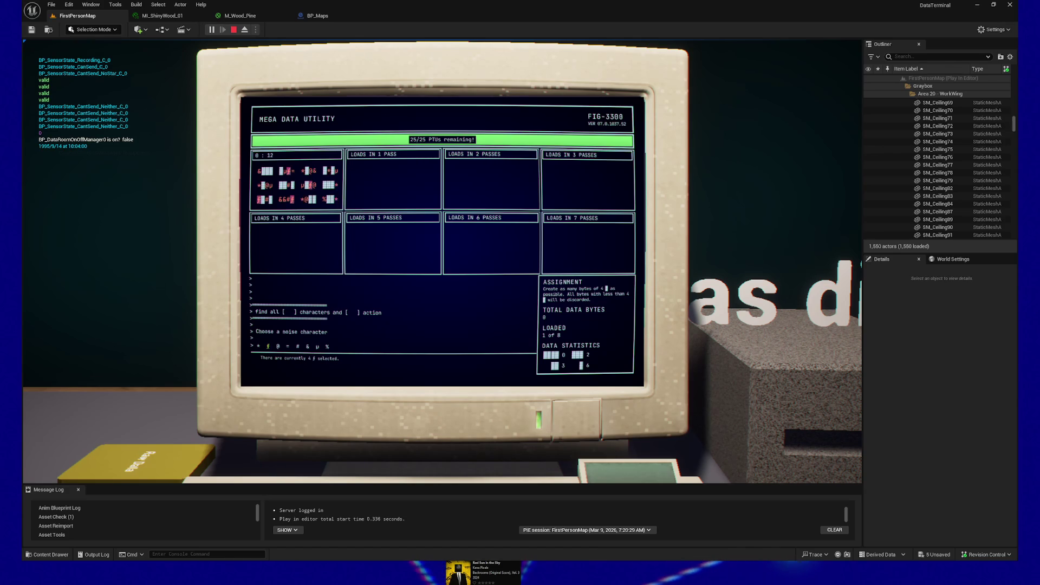
Change the terminal's noise character selection to ƒ.
key(Right)
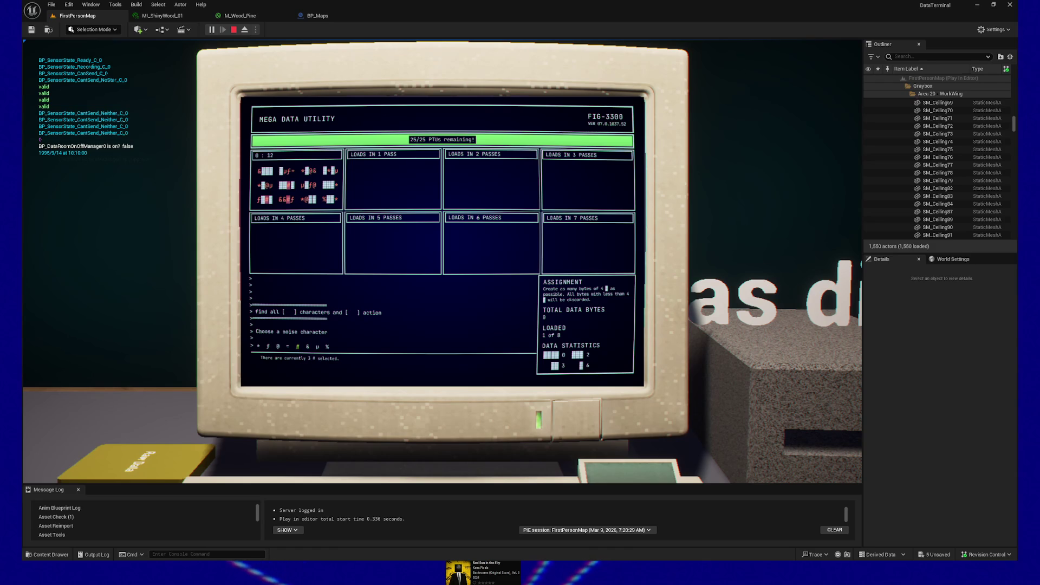
Clean loads with #, &, @ and # noise characters until 8 of 8, then close and eject.
key(Return)
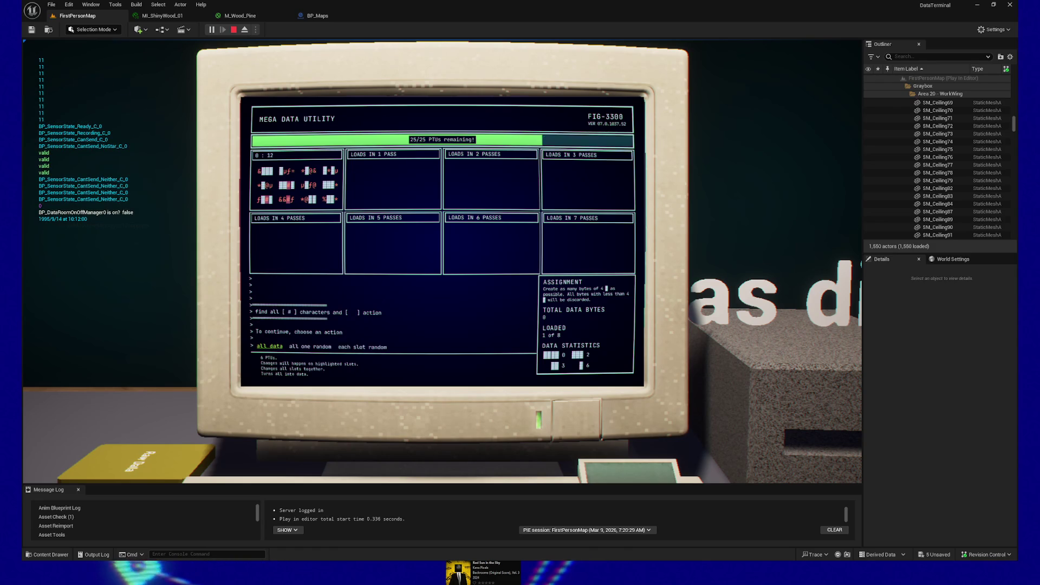
key(Return)
key(Right)
key(Right)
key(Right)
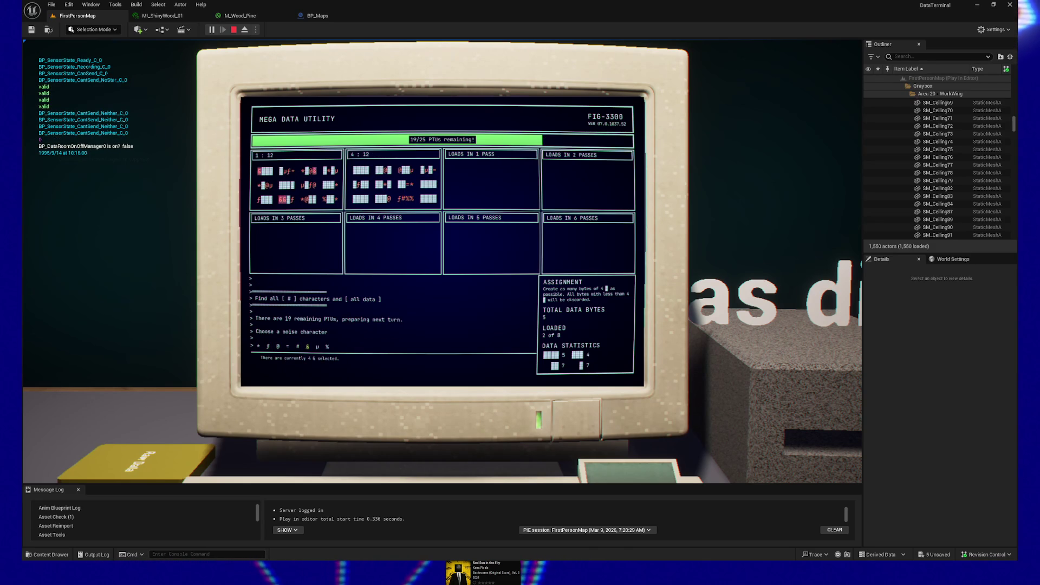
key(Return)
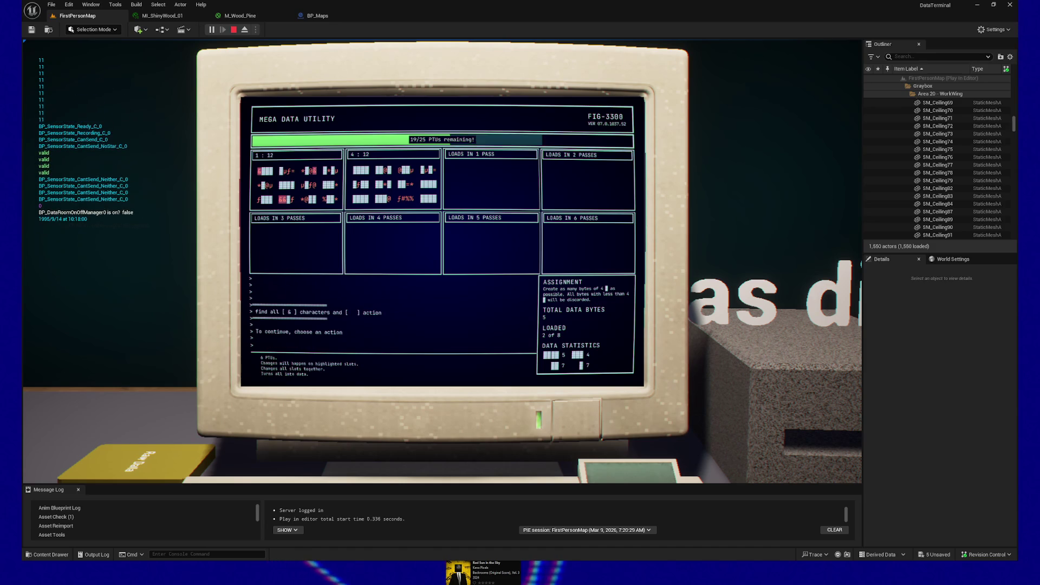
key(Return)
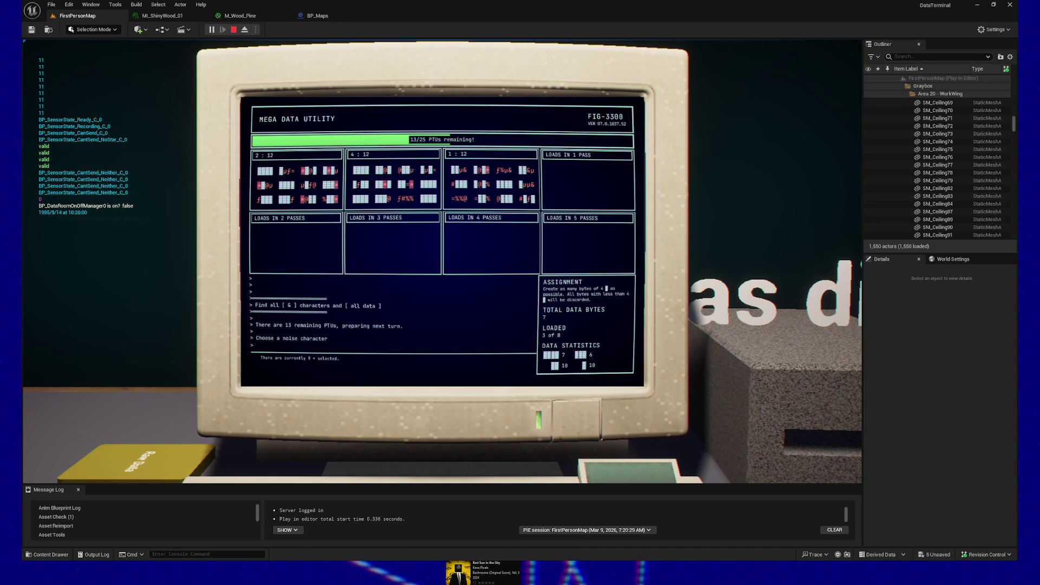
key(Return)
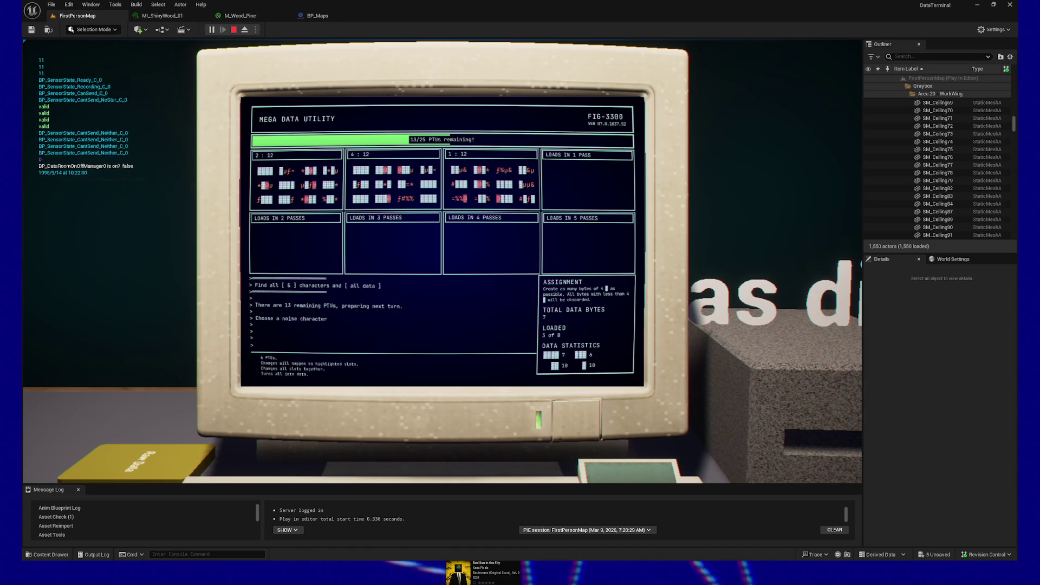
text(all_data)
key(Return)
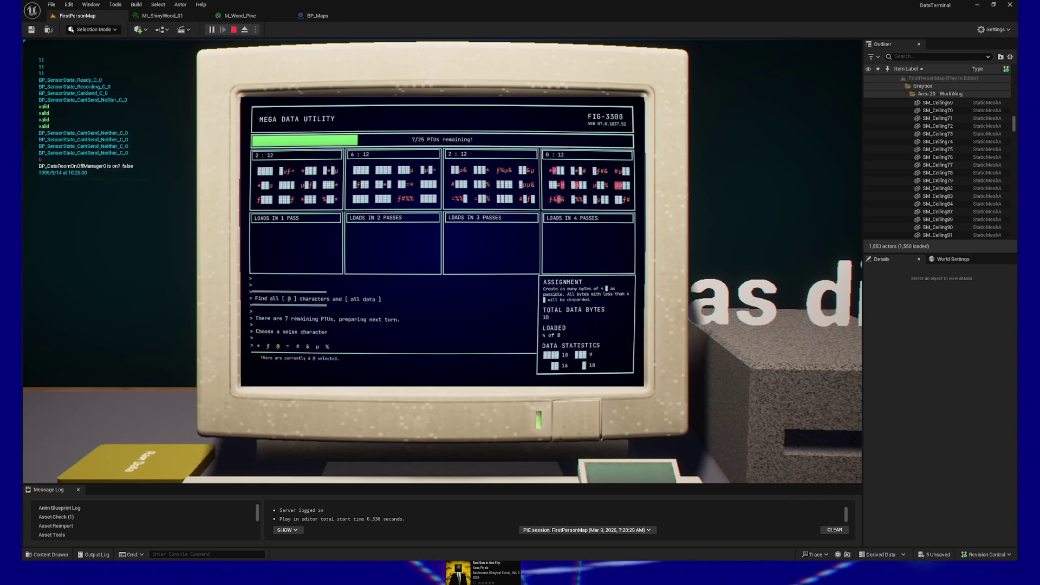
key(Right)
key(Right)
key(Right)
key(Return)
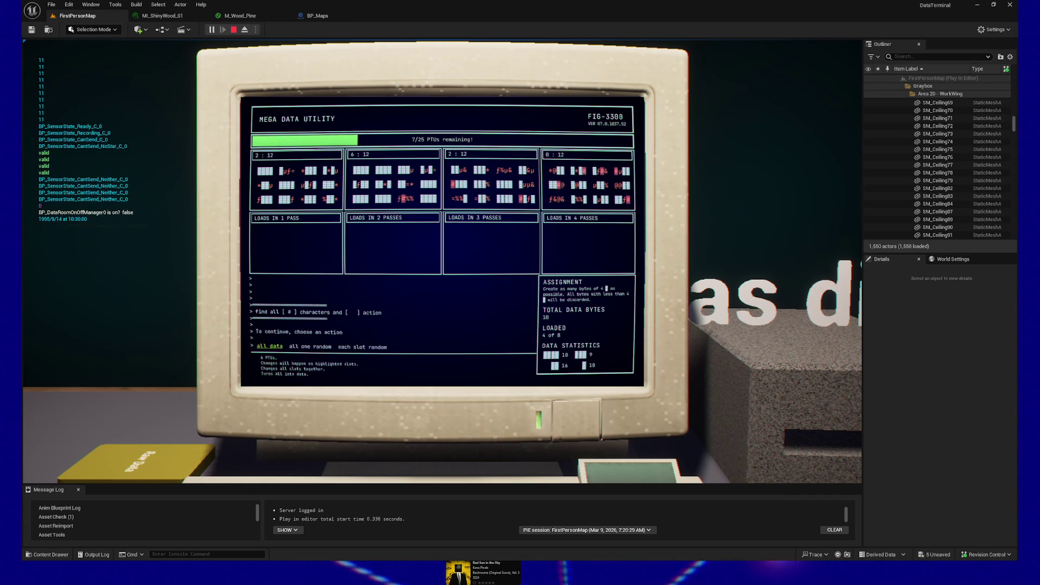
key(Return)
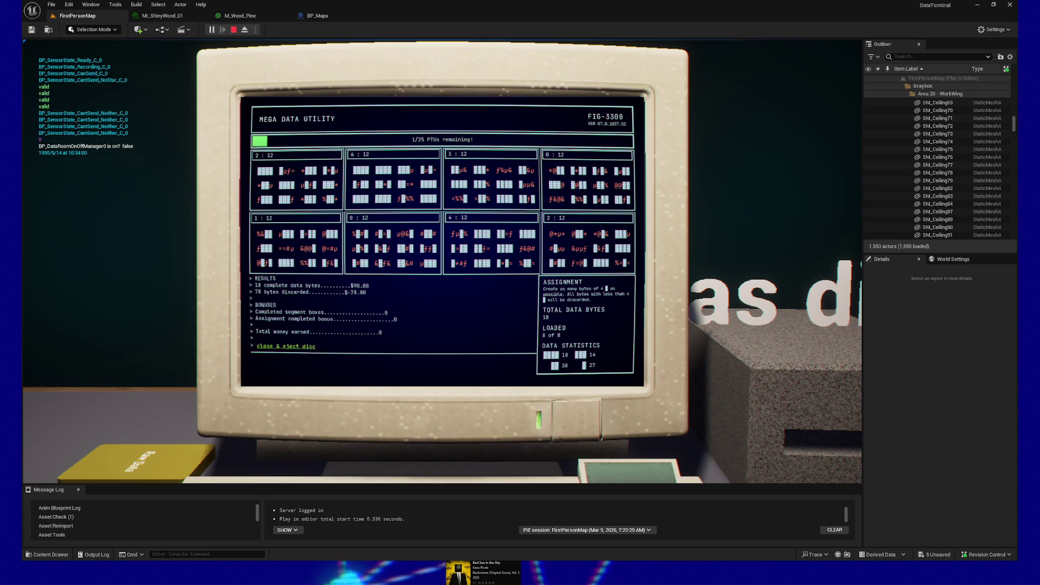
key(Return)
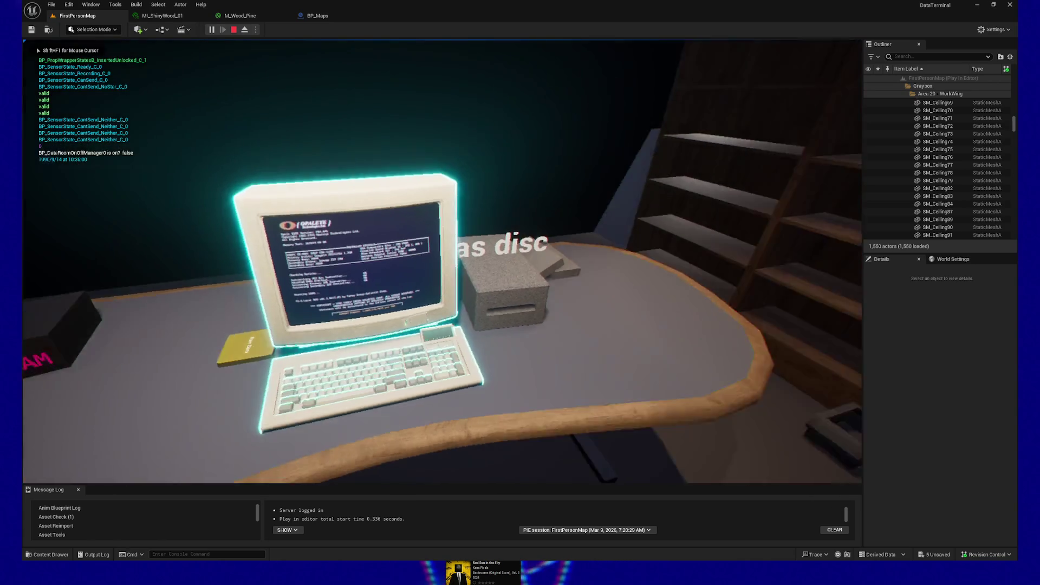
Carry the Cleaned Data disc down the corridor and insert it into the server rack.
key(e)
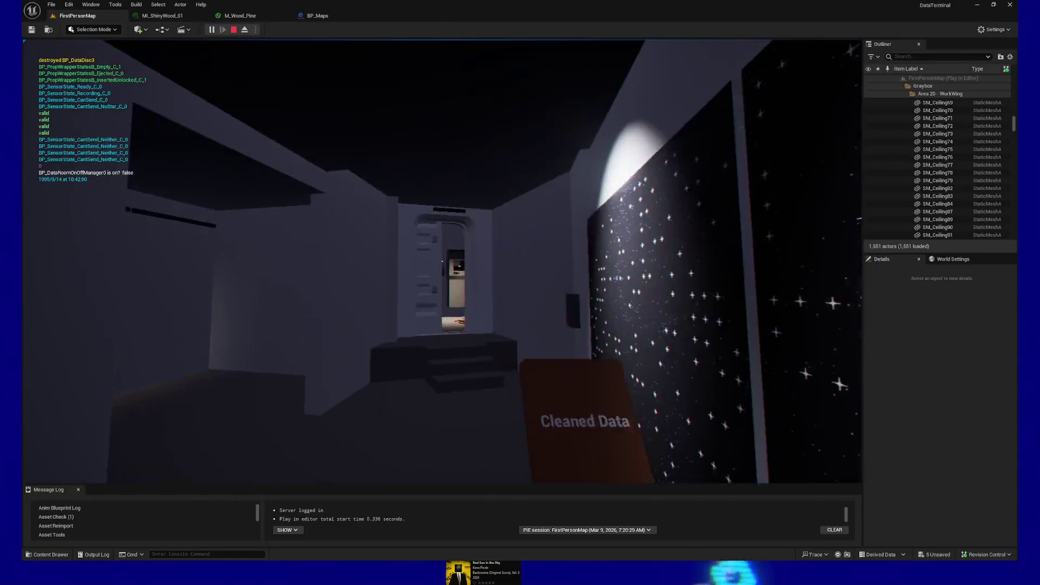
key(w)
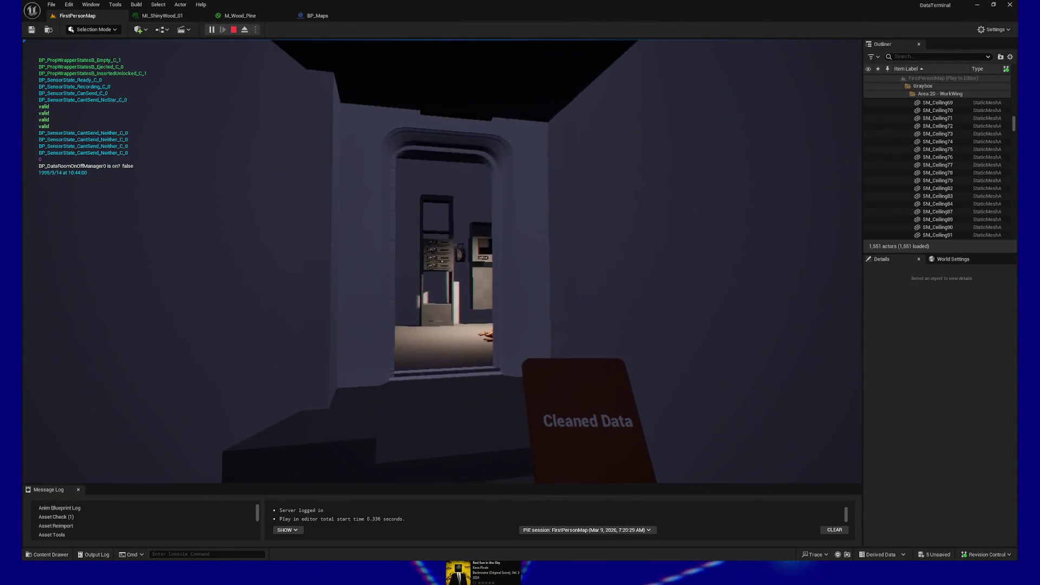
key(w)
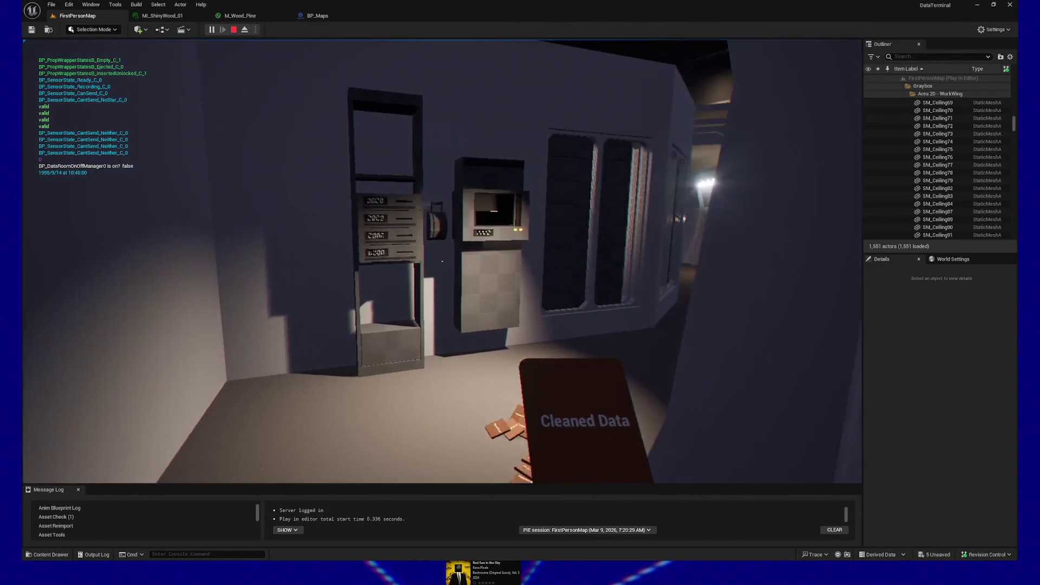
key(w)
key(e)
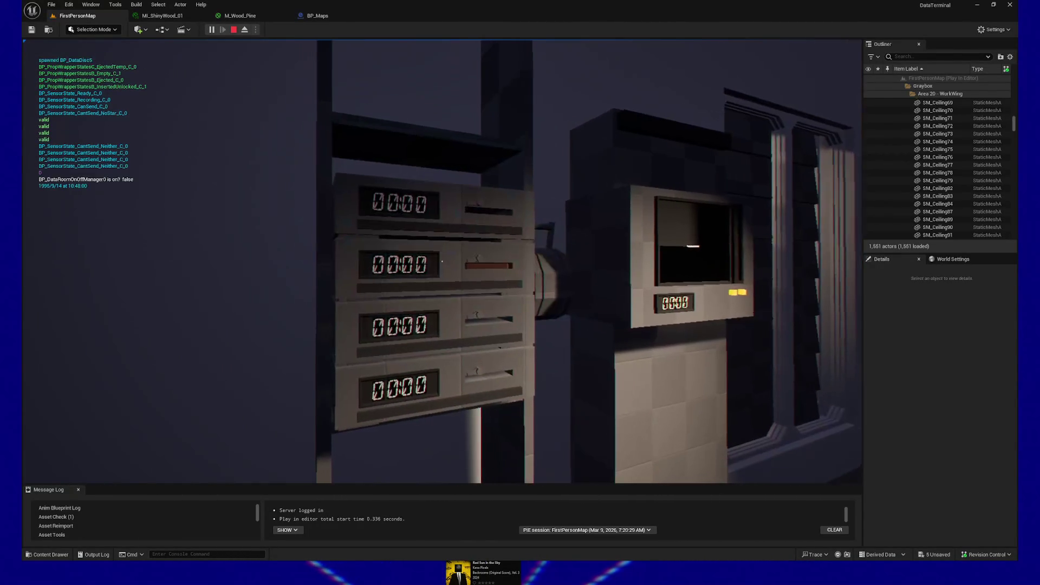
Start the cabinet slot's countdown timer and head back down the corridor.
mouse_move(441, 261)
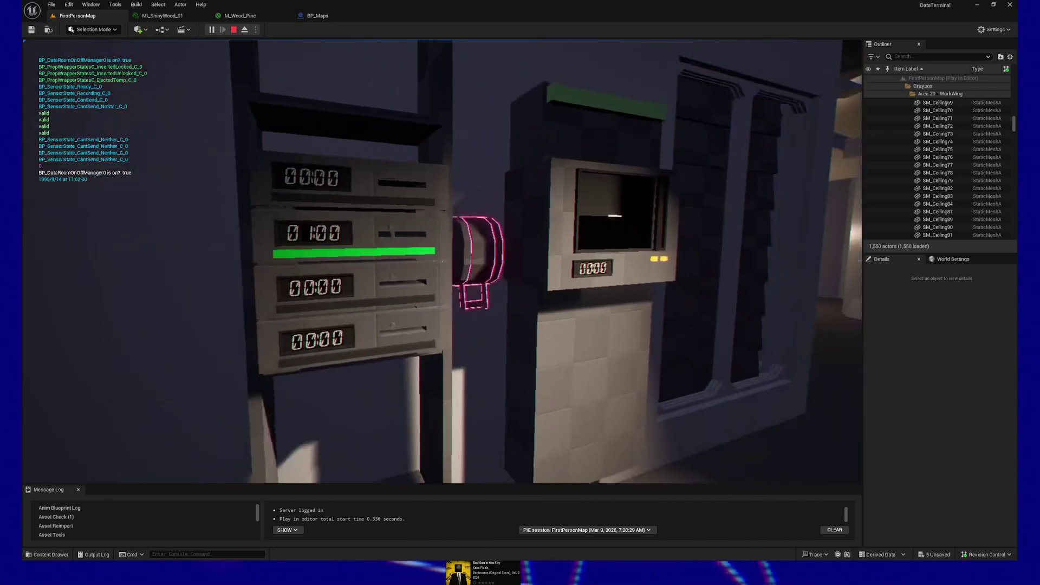
click(441, 261)
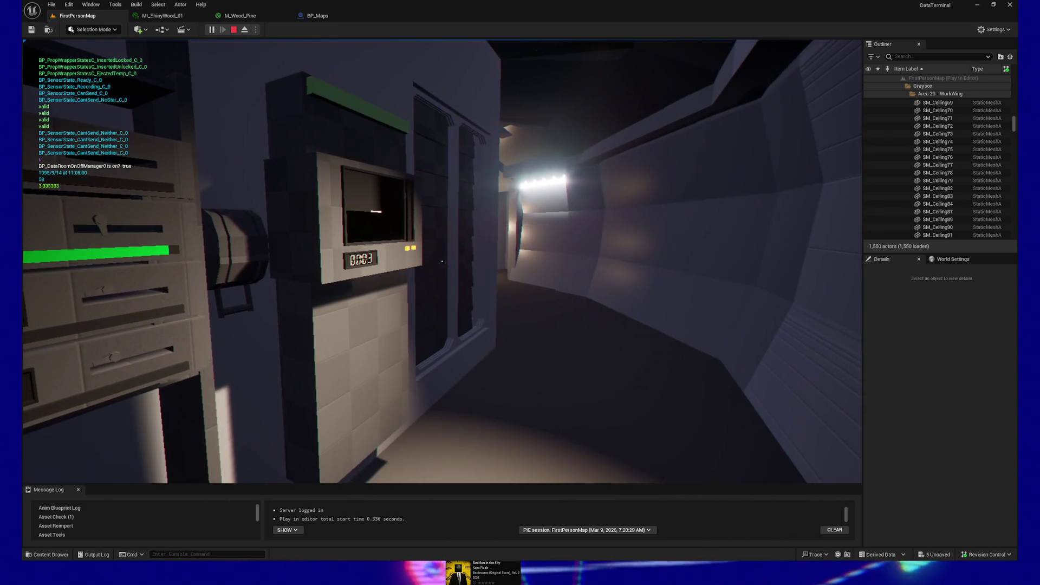
mouse_move(442, 260)
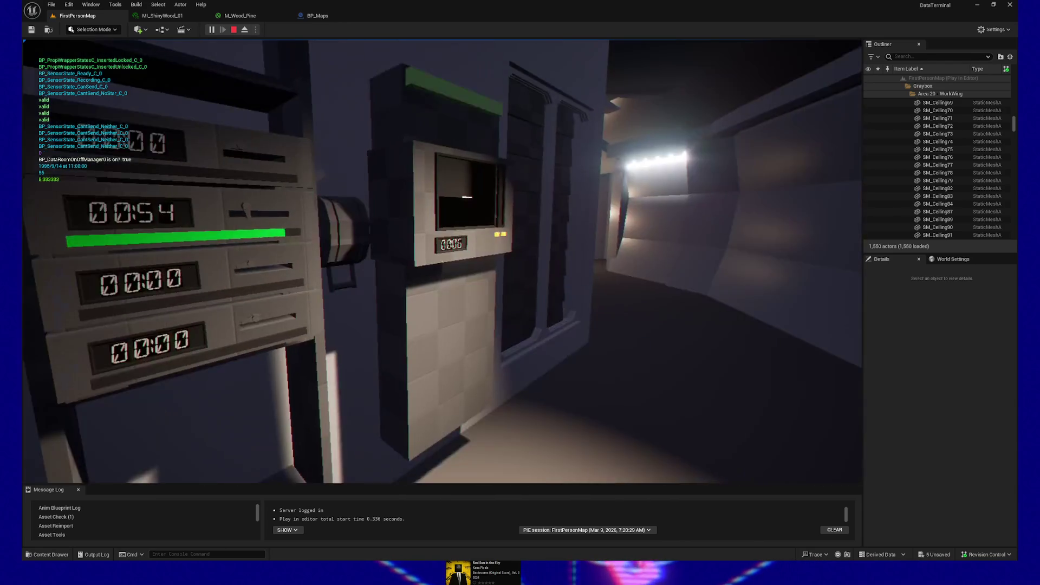
key(w)
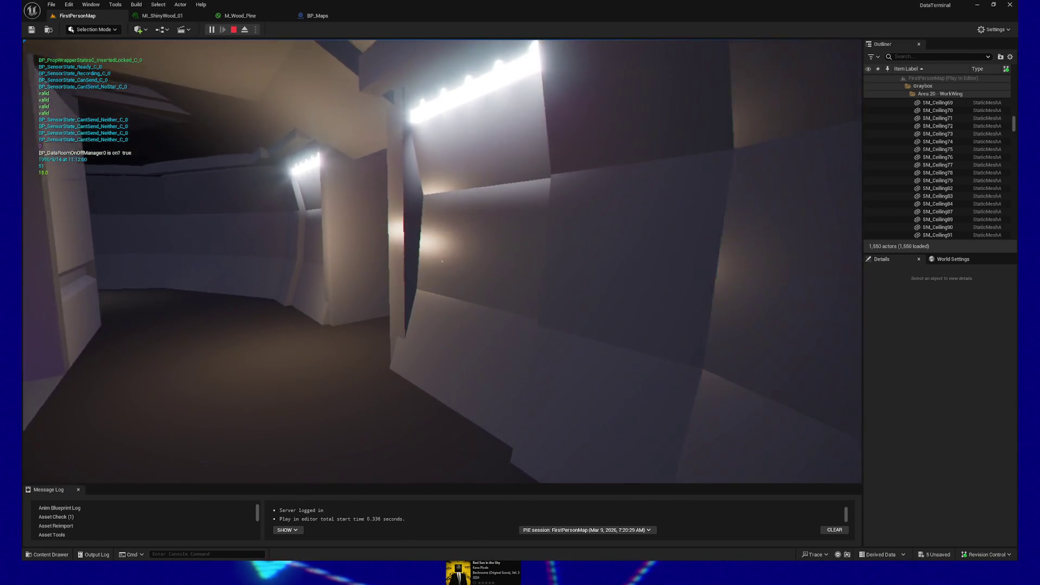
Walk past the purple wall and through the framed door to the 000 DISCS panel.
key(w)
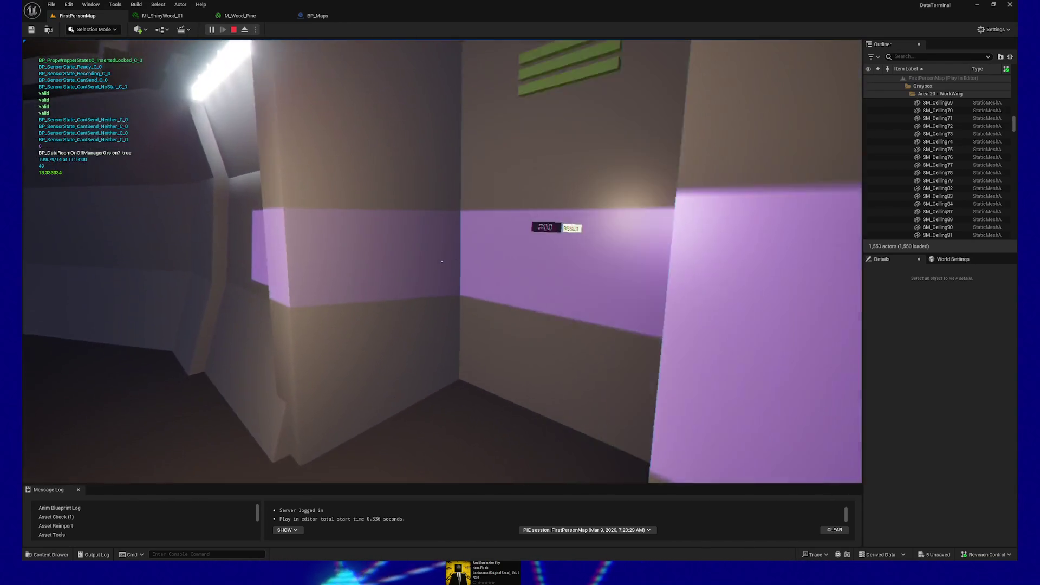
key(w)
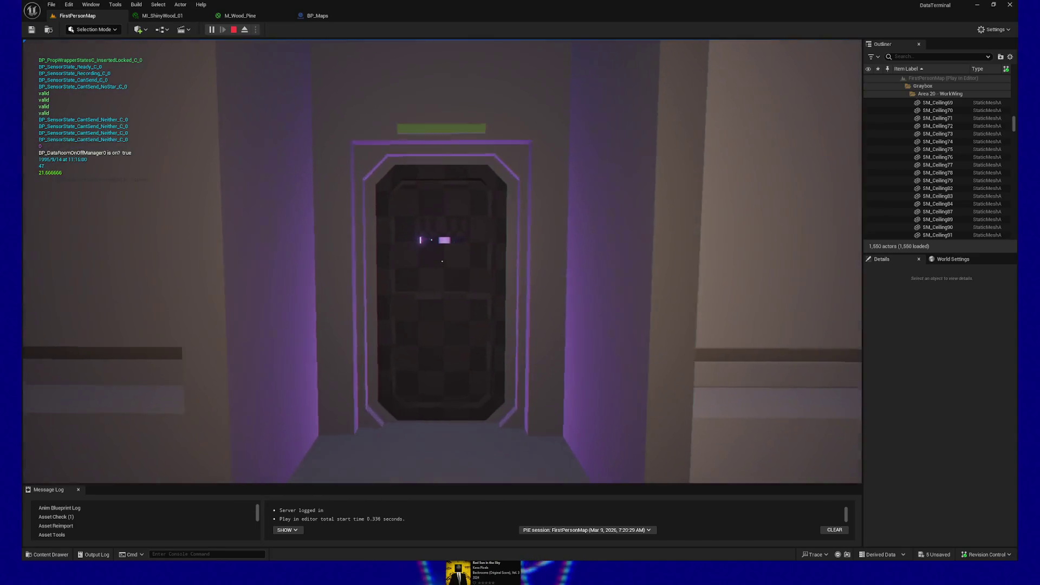
key(w)
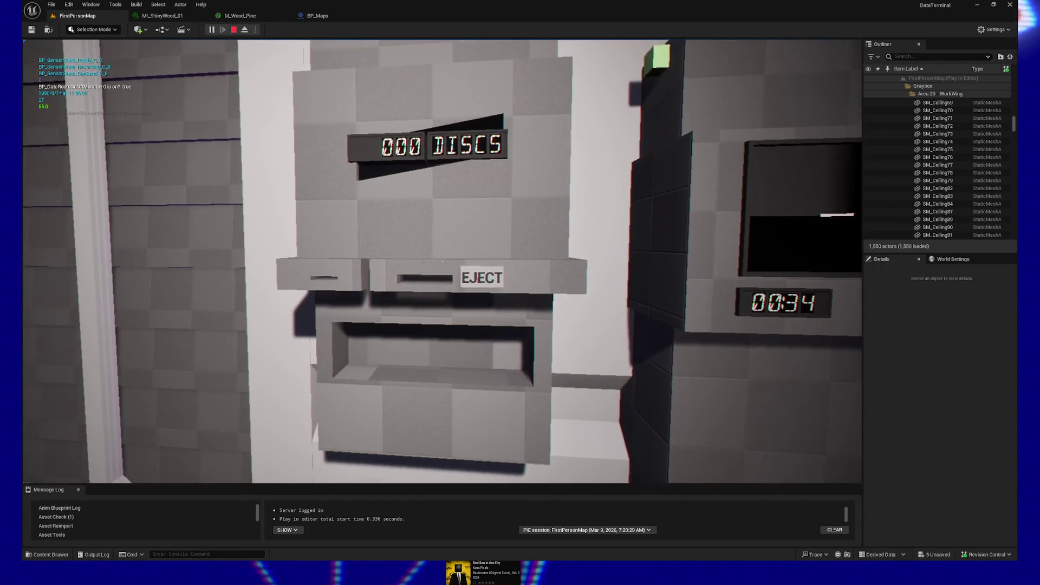
Walk through the starfield room past the counter up to the item teleporter's keypad.
key(w)
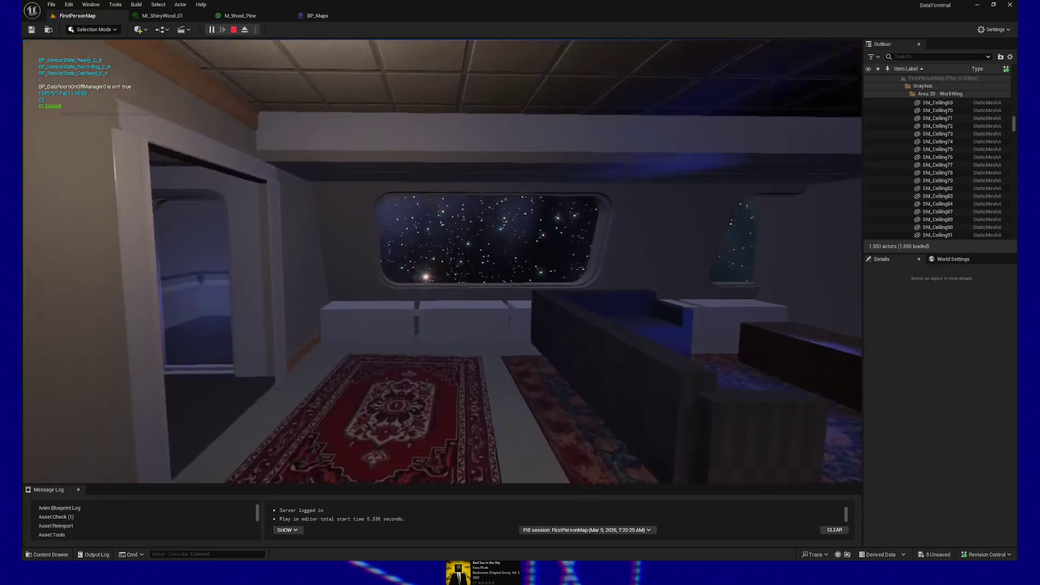
key(w)
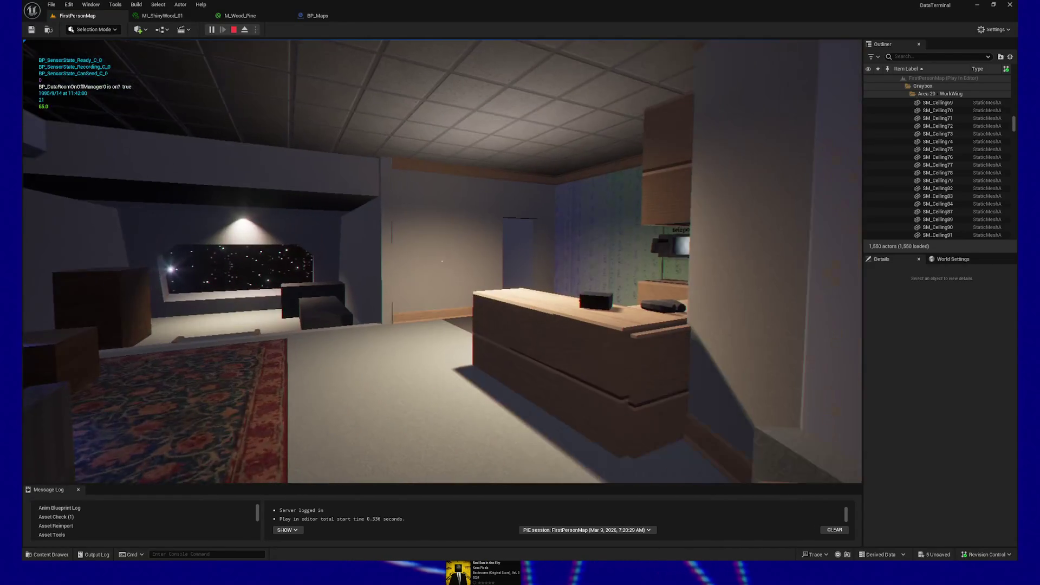
key(w)
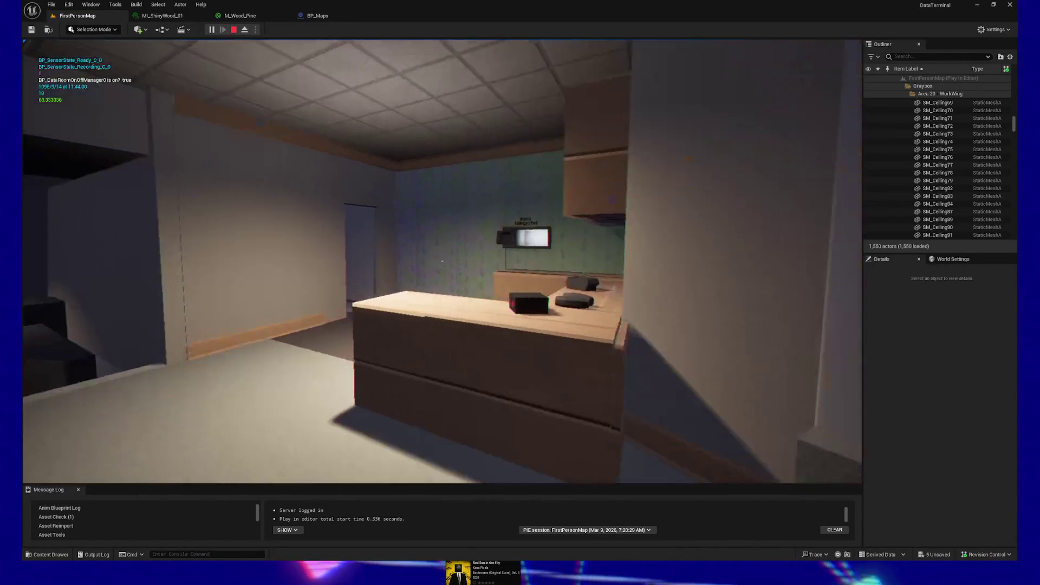
key(w)
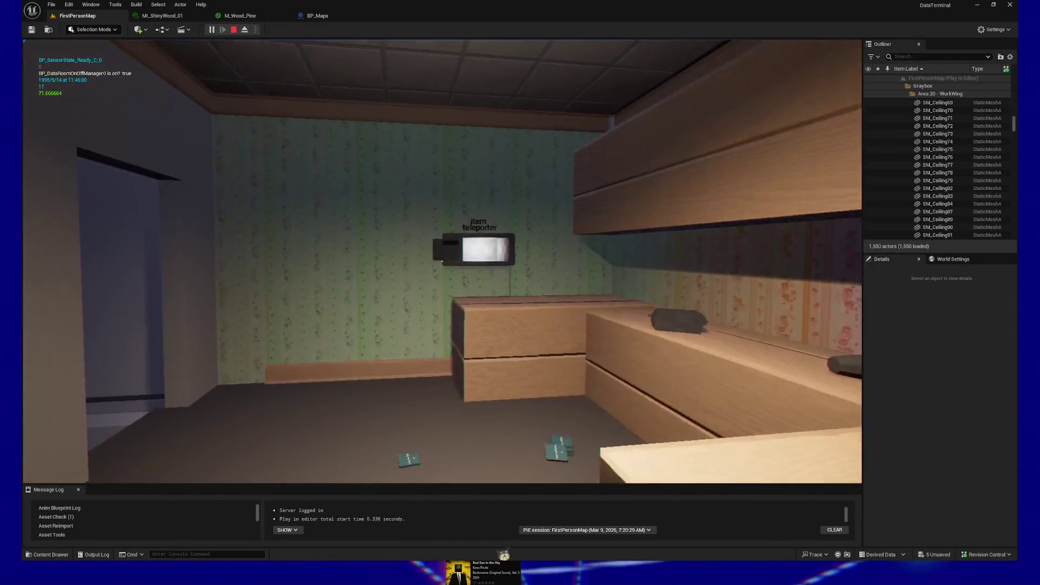
key(w)
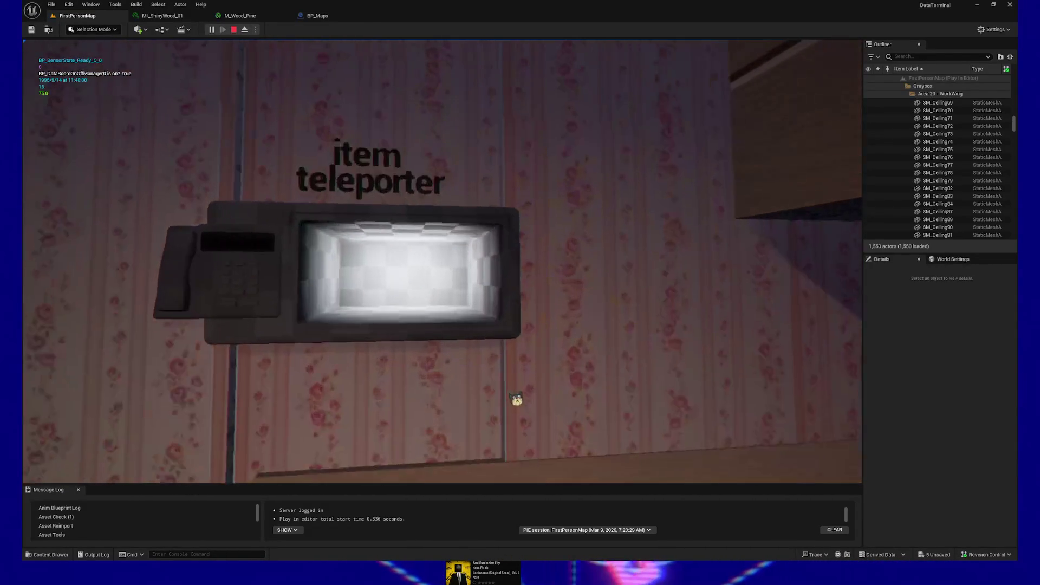
key(w)
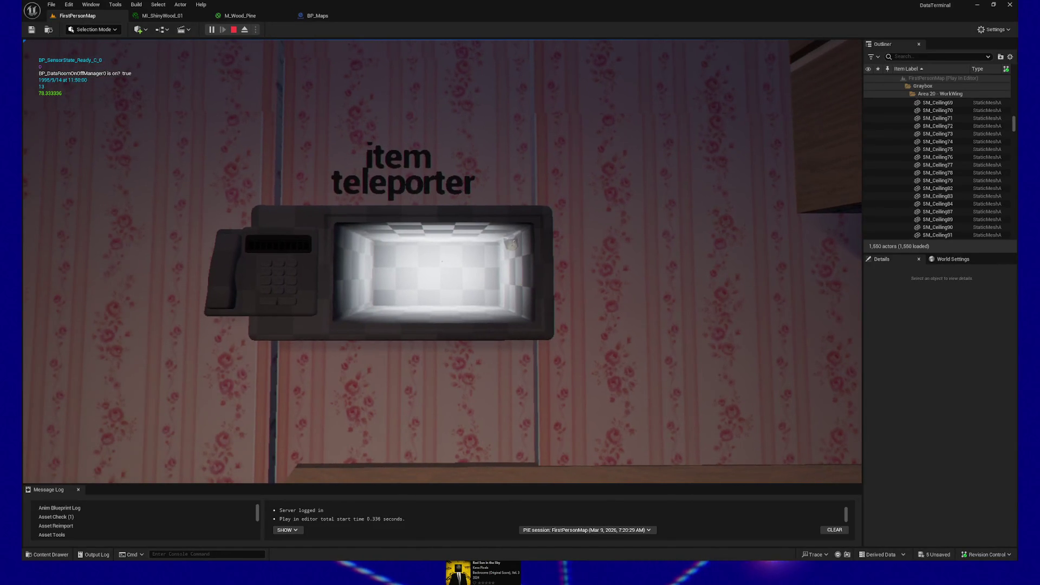
key(w)
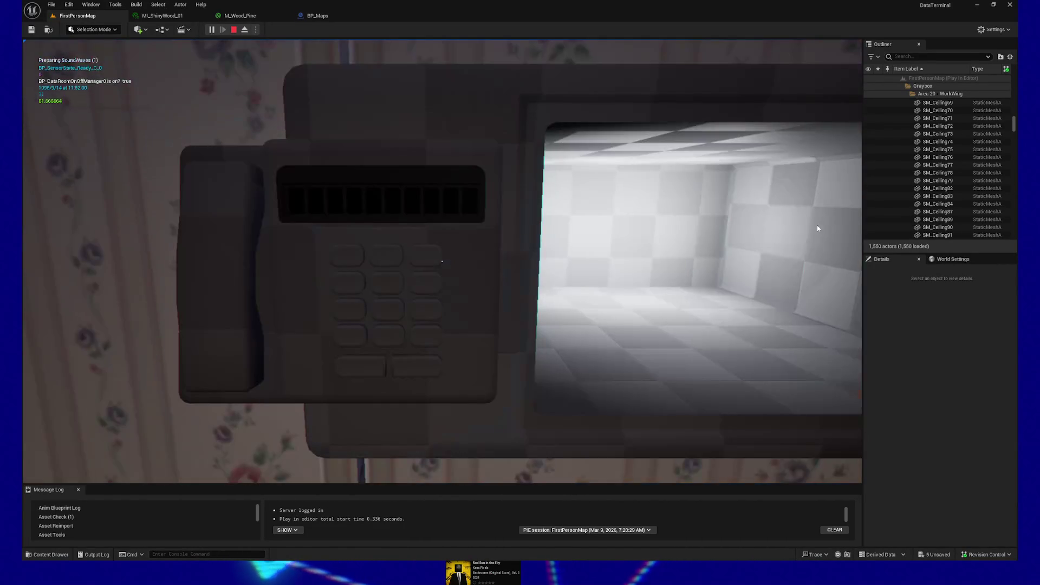
Key a first six-digit code into the teleporter keypad.
click(386, 255)
click(386, 282)
click(347, 281)
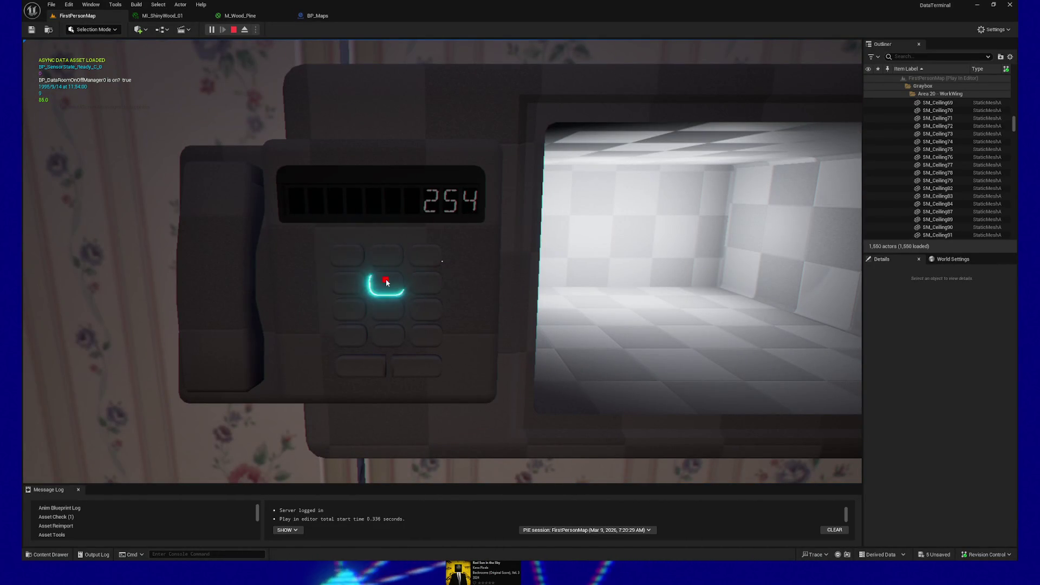
click(385, 279)
click(426, 263)
click(425, 283)
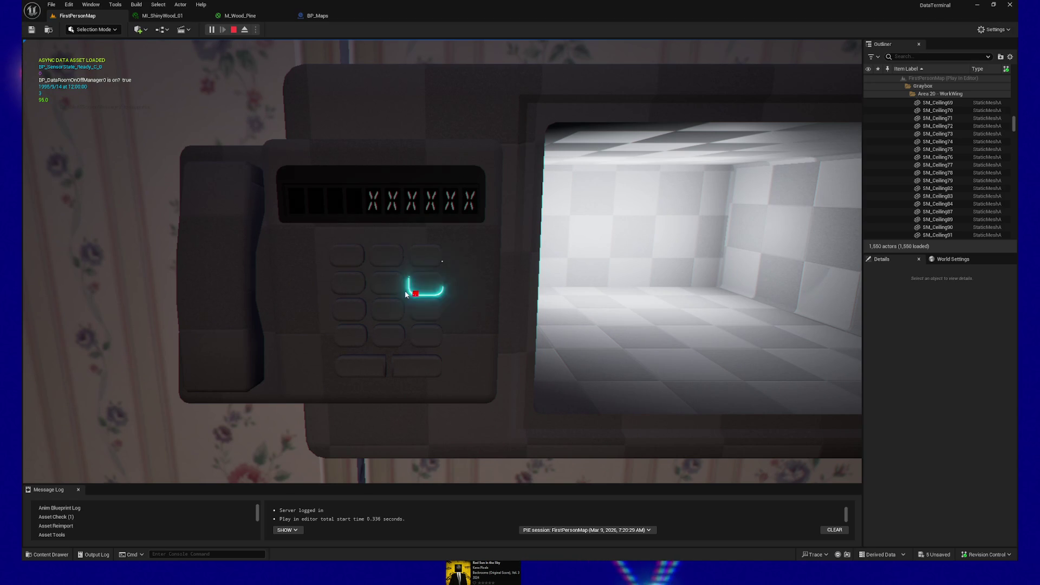
Enter the code 19216801 on the keypad, then step back to view the teleporter.
click(350, 254)
click(426, 309)
click(390, 264)
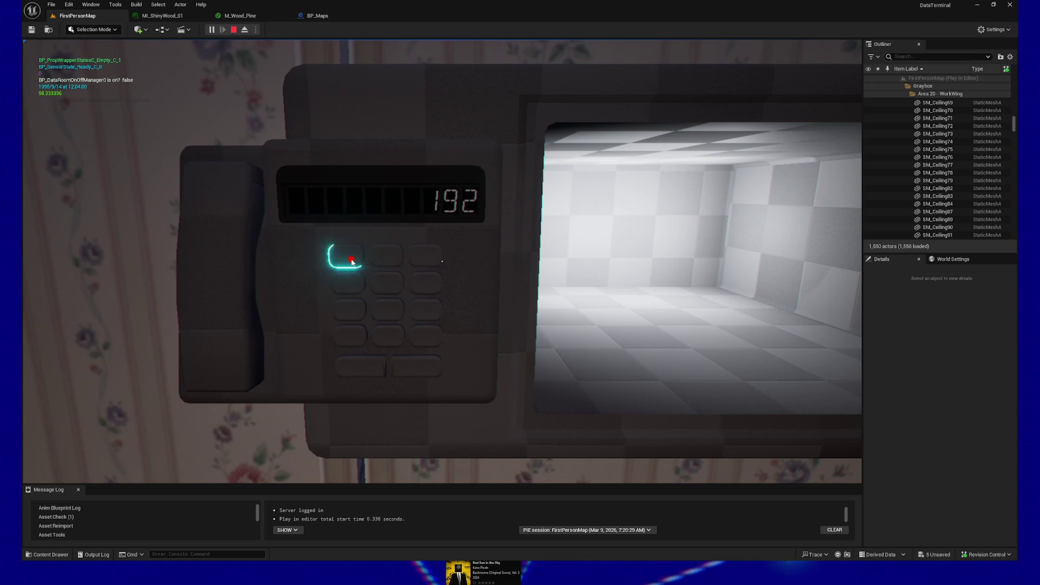
click(349, 254)
click(386, 308)
click(388, 336)
click(350, 255)
click(415, 366)
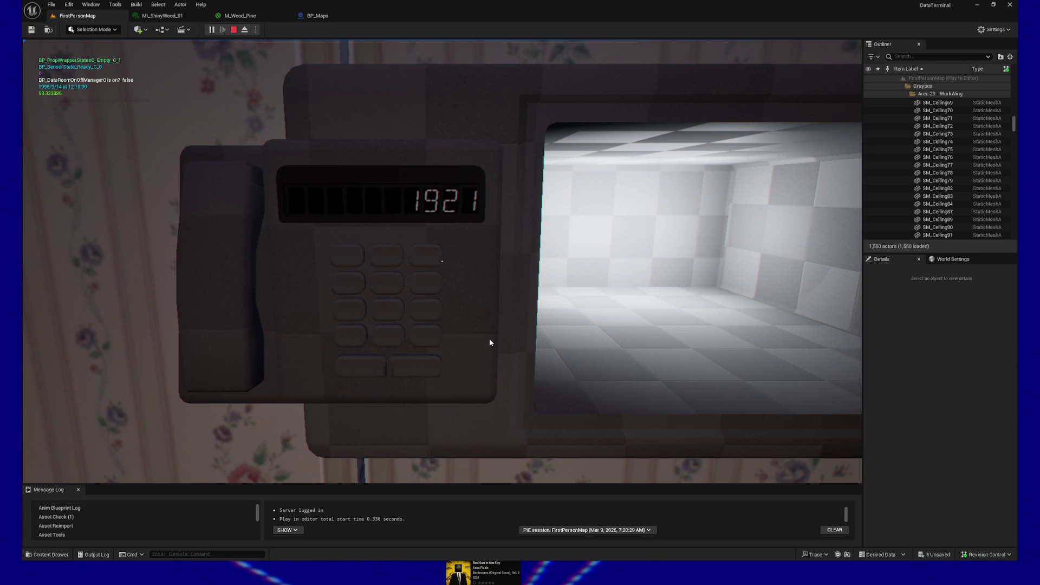
text(.)
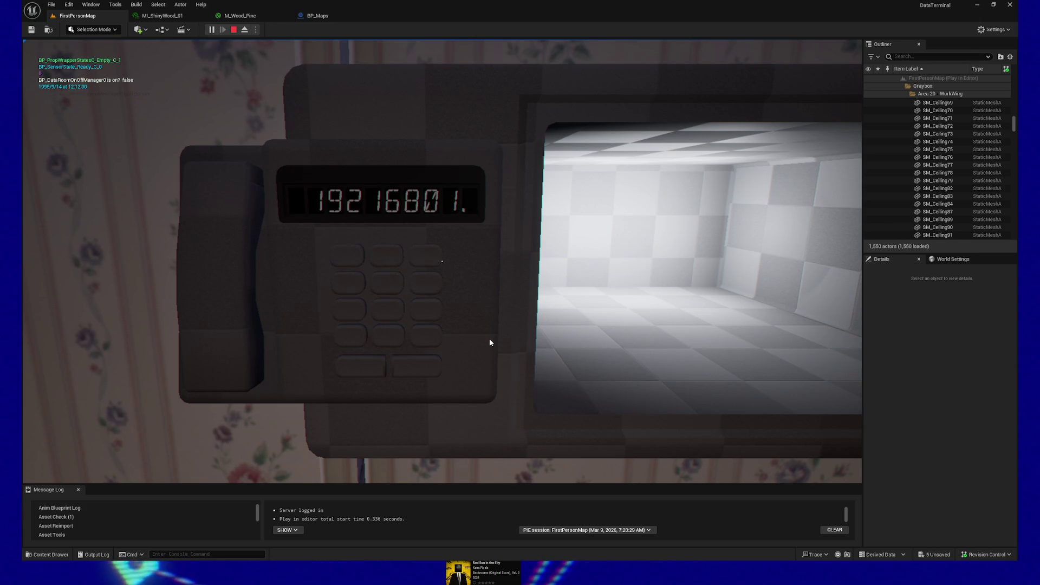
key(Escape)
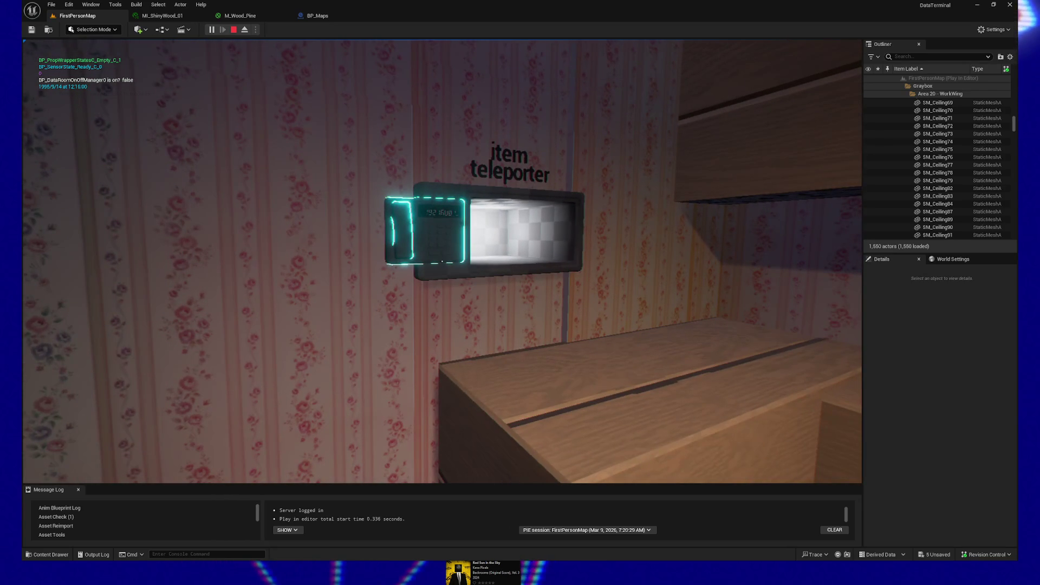
Back away from the item teleporter and walk into the lounge toward the blue sofa and windows.
key(s)
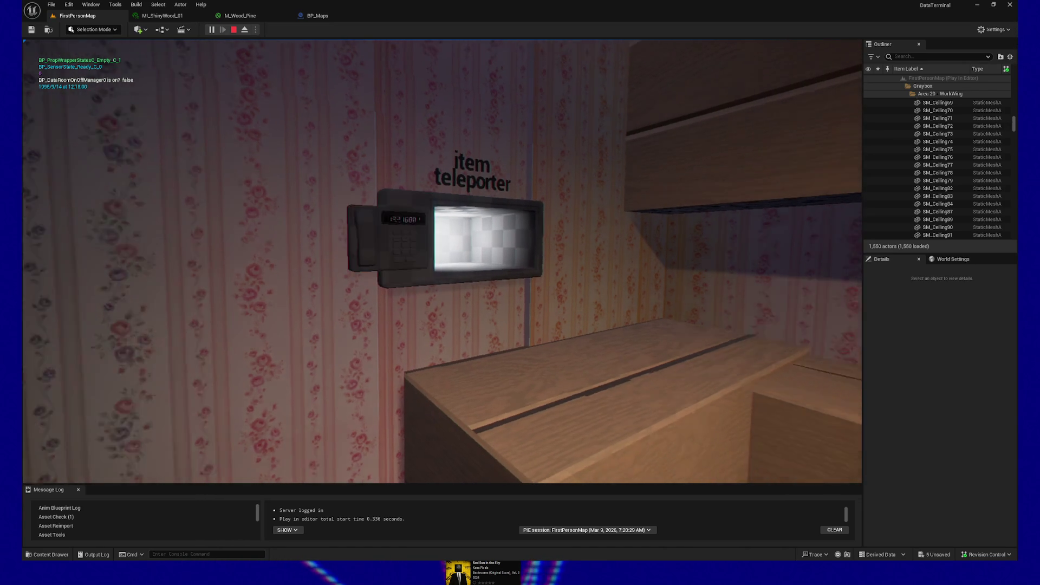
key(s)
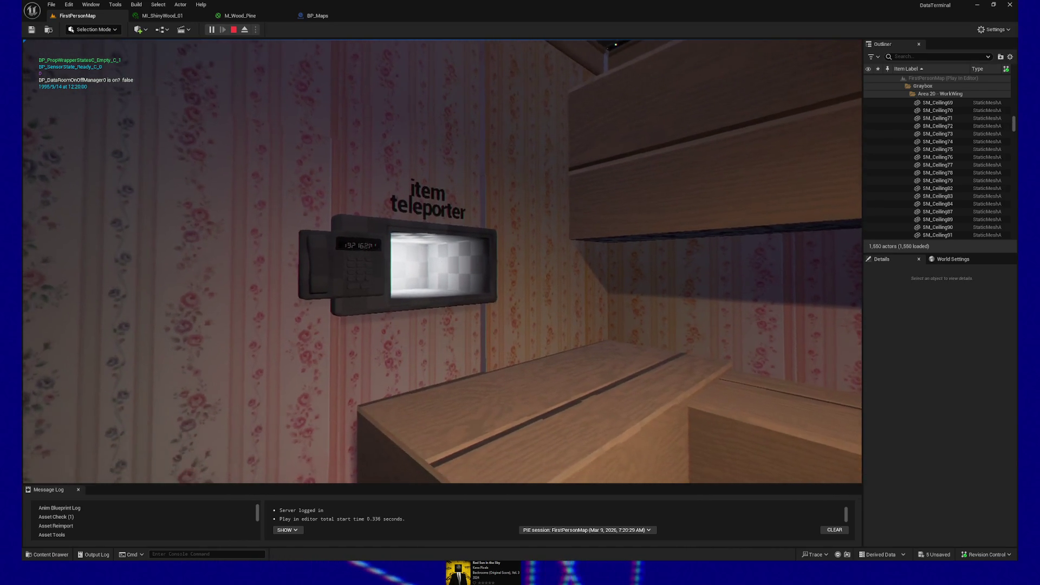
key(w)
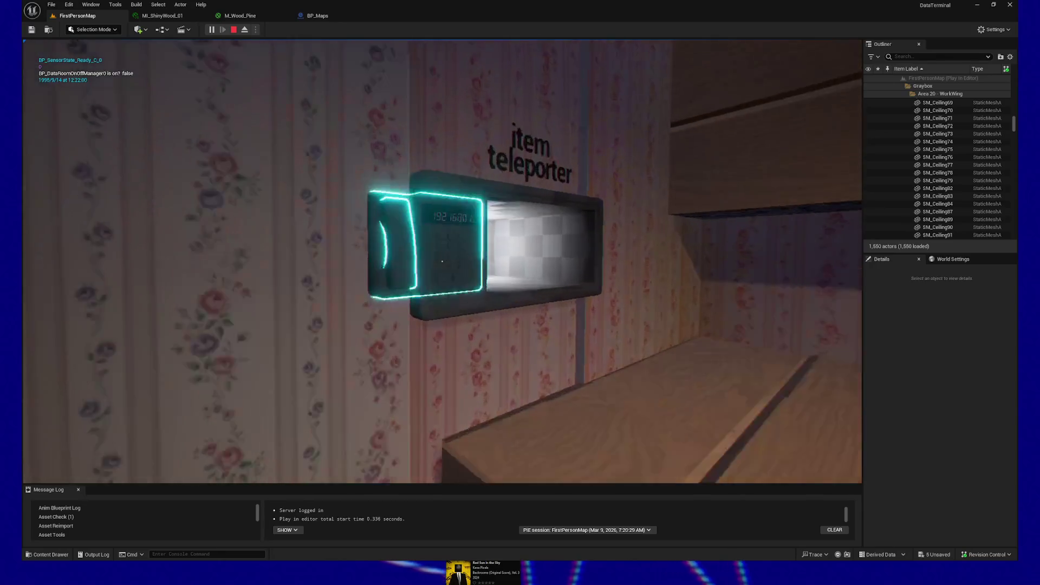
key(w)
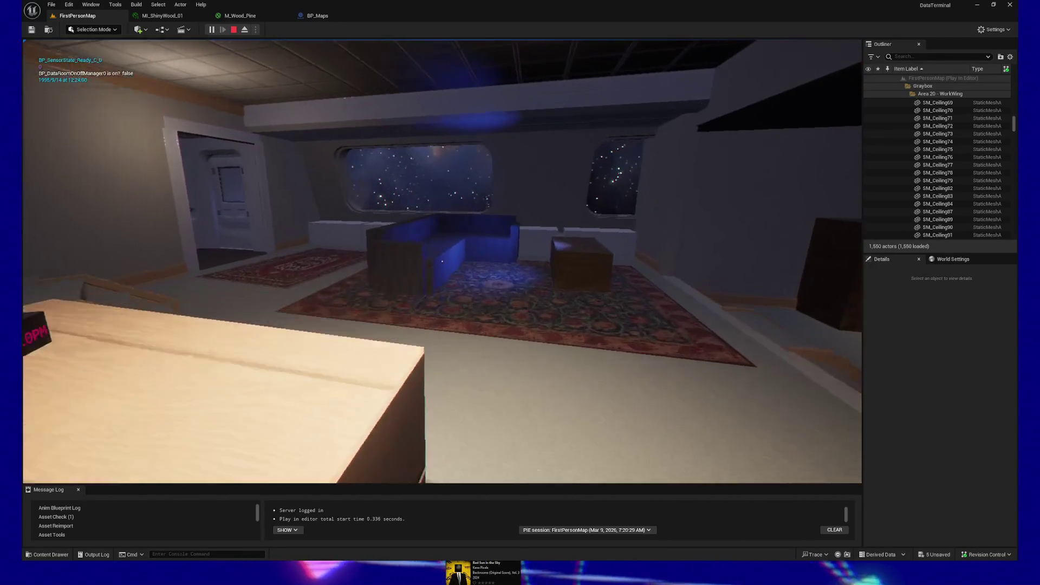
key(w)
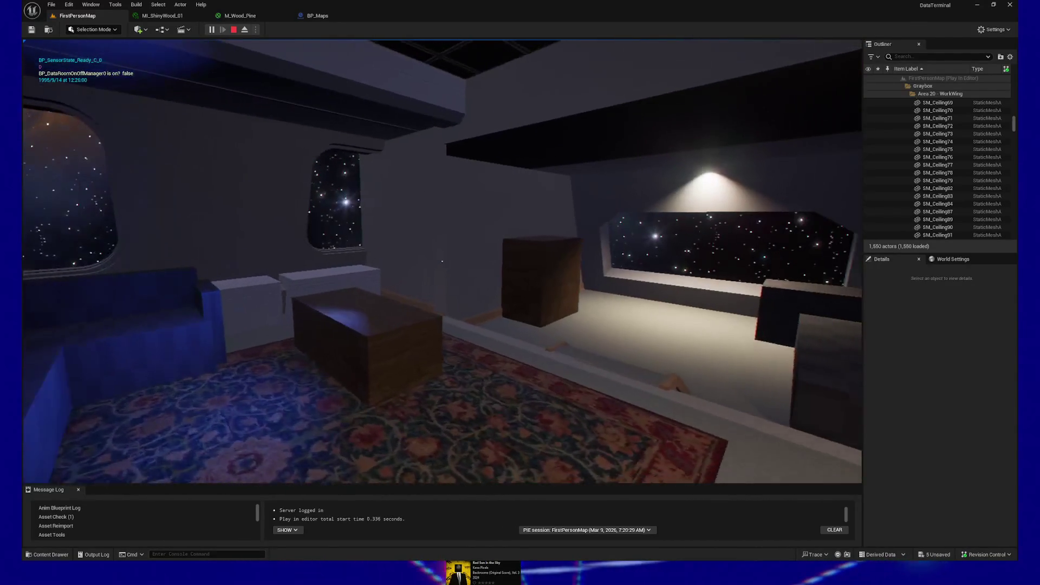
key(w)
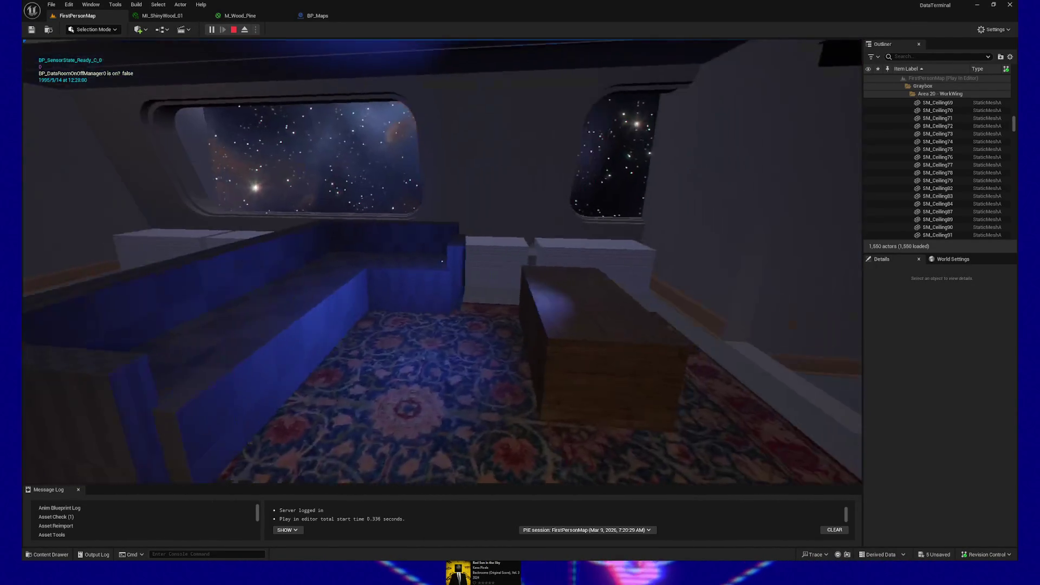
key(w)
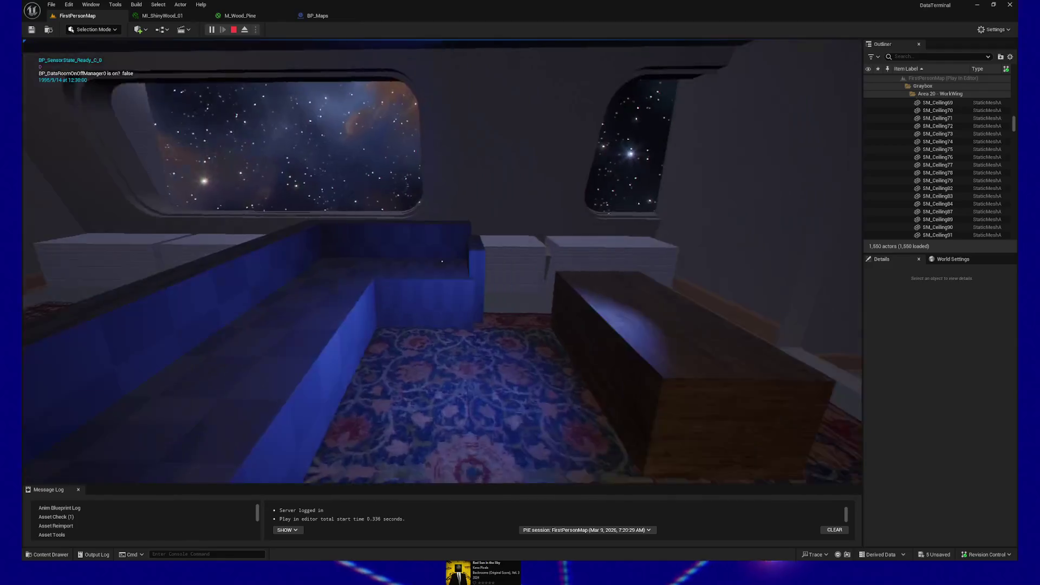
Back away from the coffee table and walk out to the stairs overlooking the lounge.
key(s)
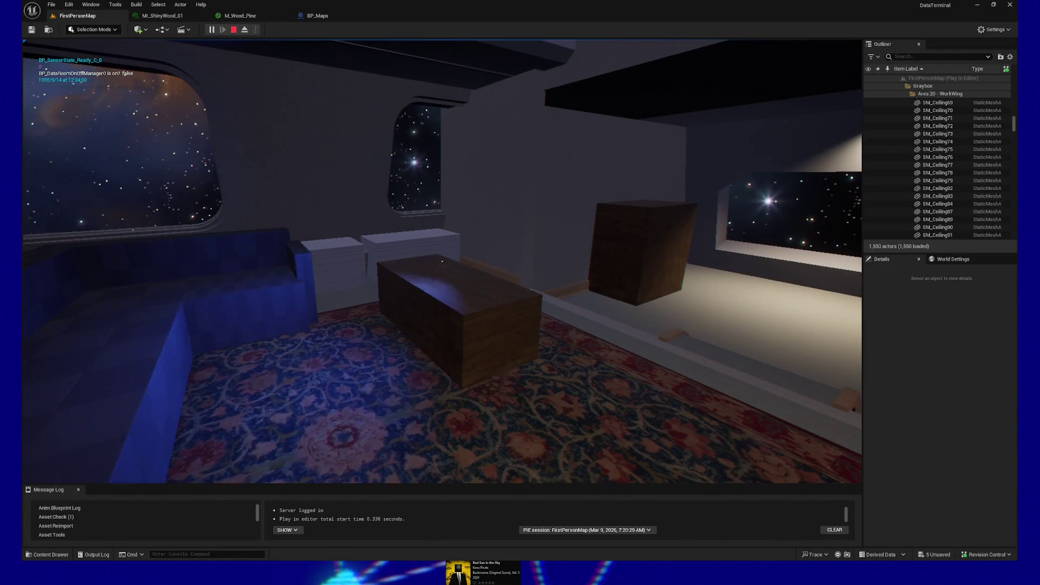
mouse_move(442, 261)
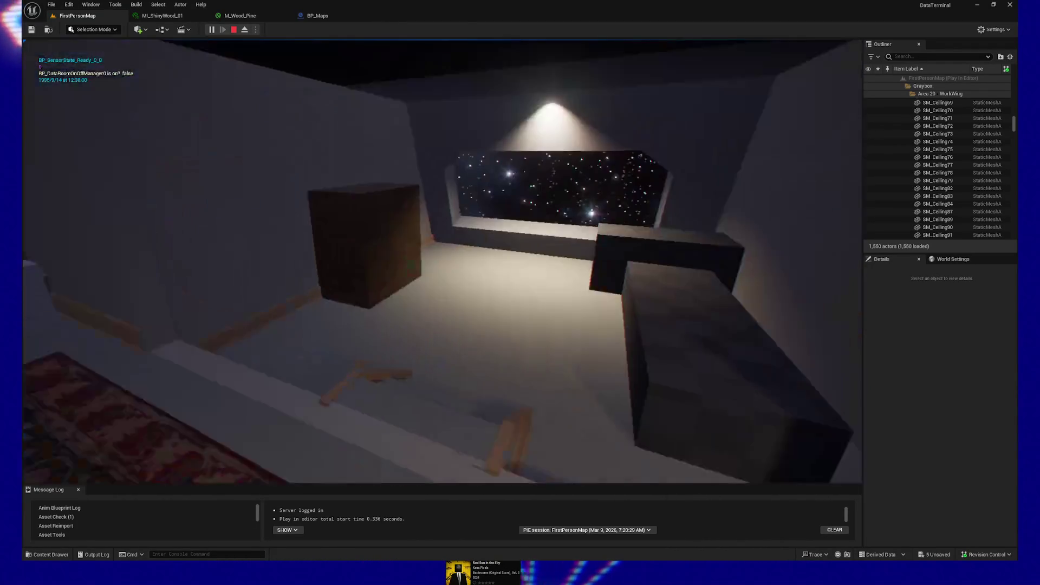
key(s)
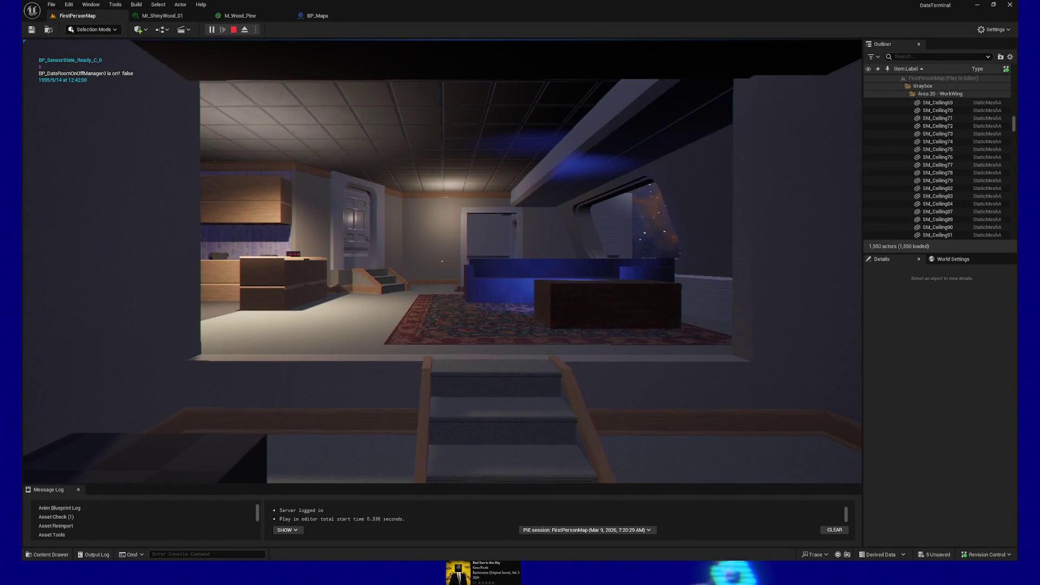
key(w)
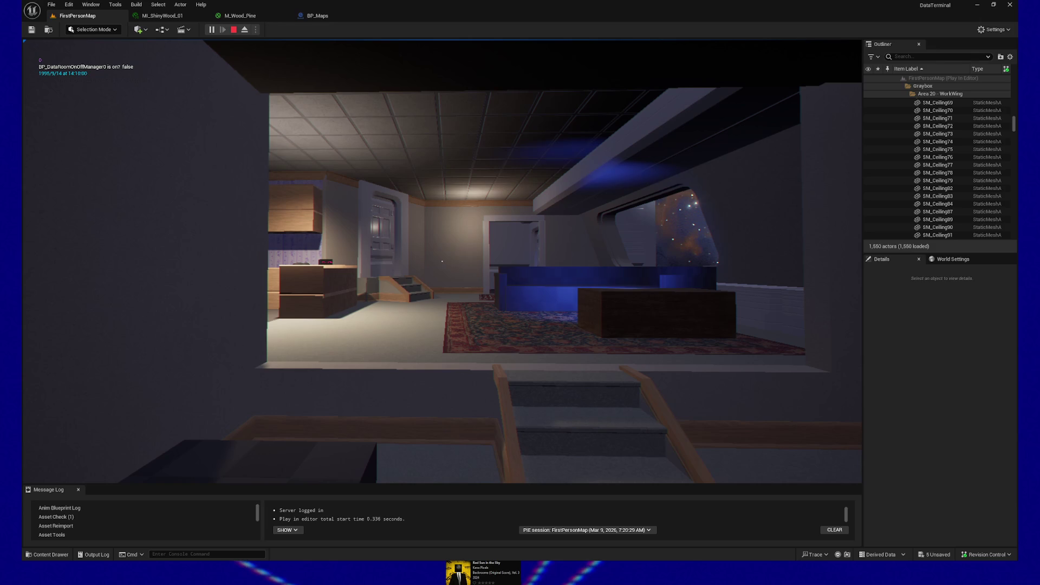
Walk down past the stairs toward the lounge and bring up the GAME PAUSED menu.
key(w)
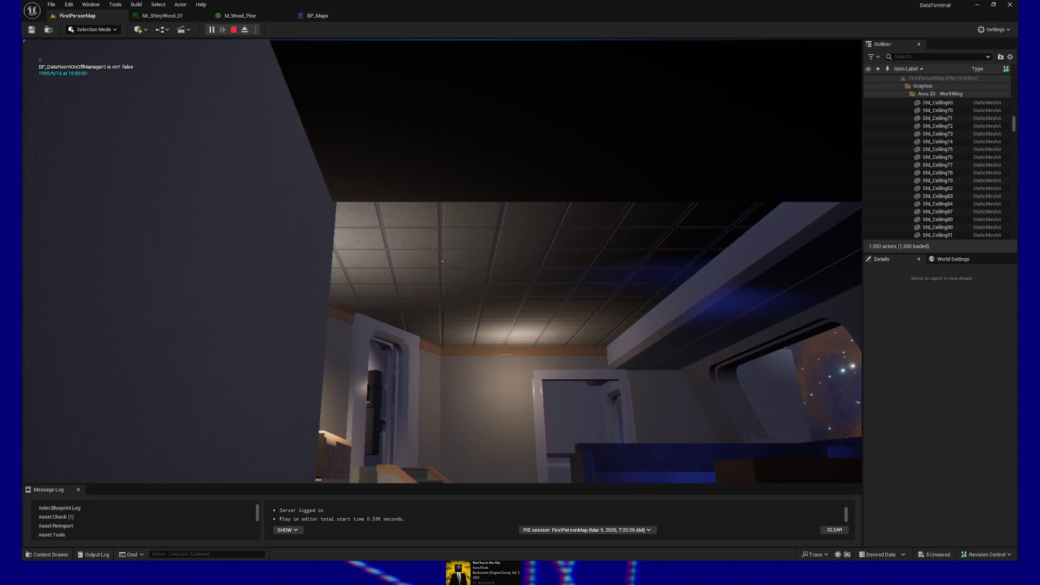
key(Escape)
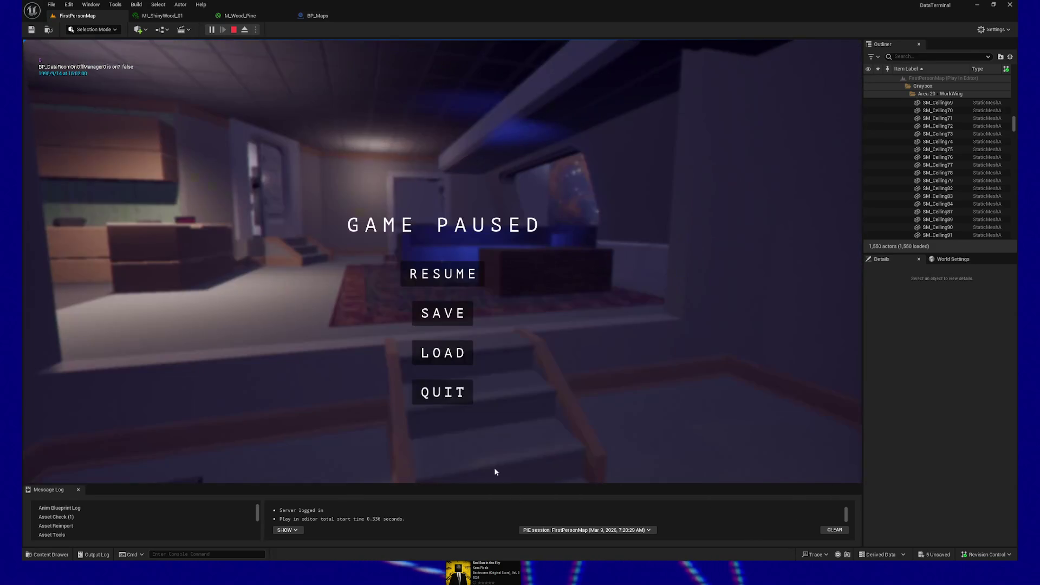
Quit the playtest, focus the editor view on the selected floor piece, and switch to Blender.
click(441, 390)
key(f)
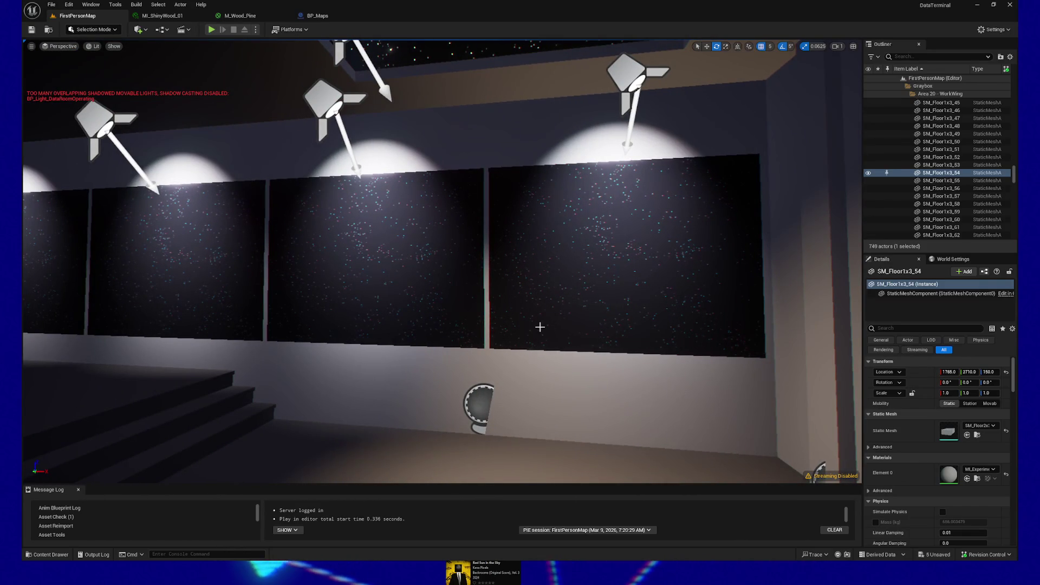
key(alt+Tab)
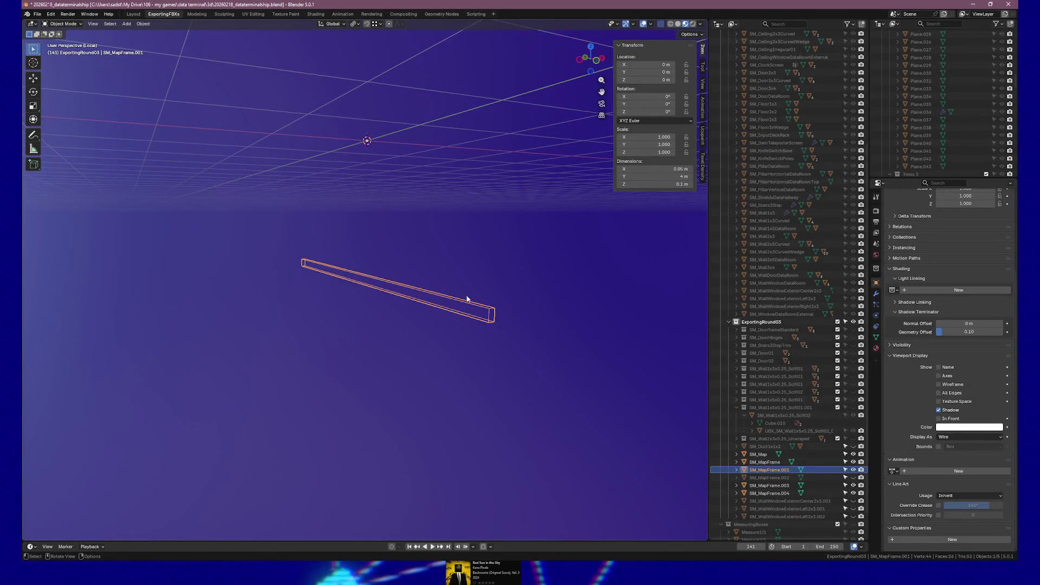
Hide SM_MapFrame.001, frame SM_MapFrame.003 in a flat side view, and enter Edit Mode.
key(h)
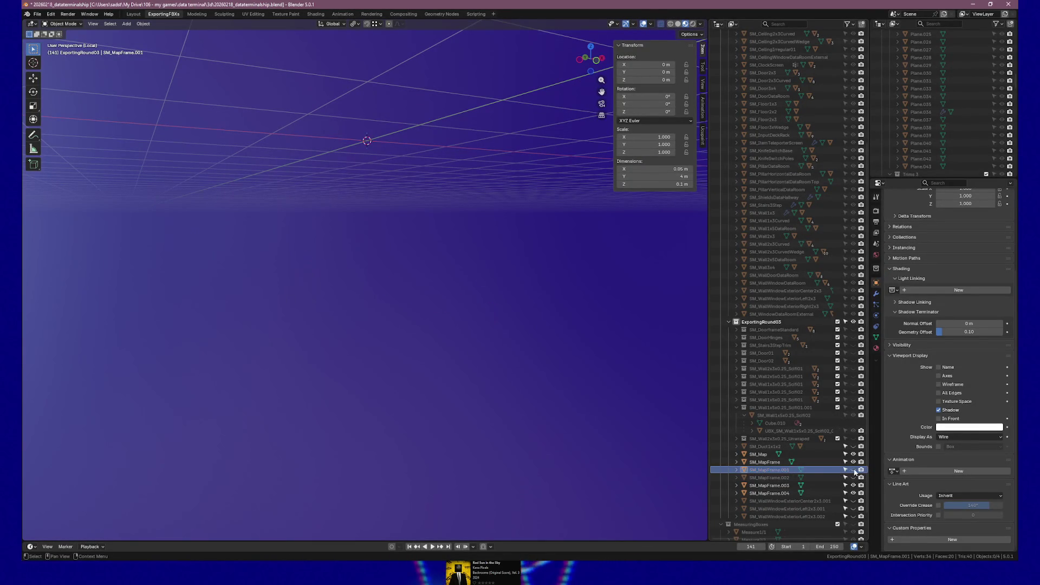
click(841, 486)
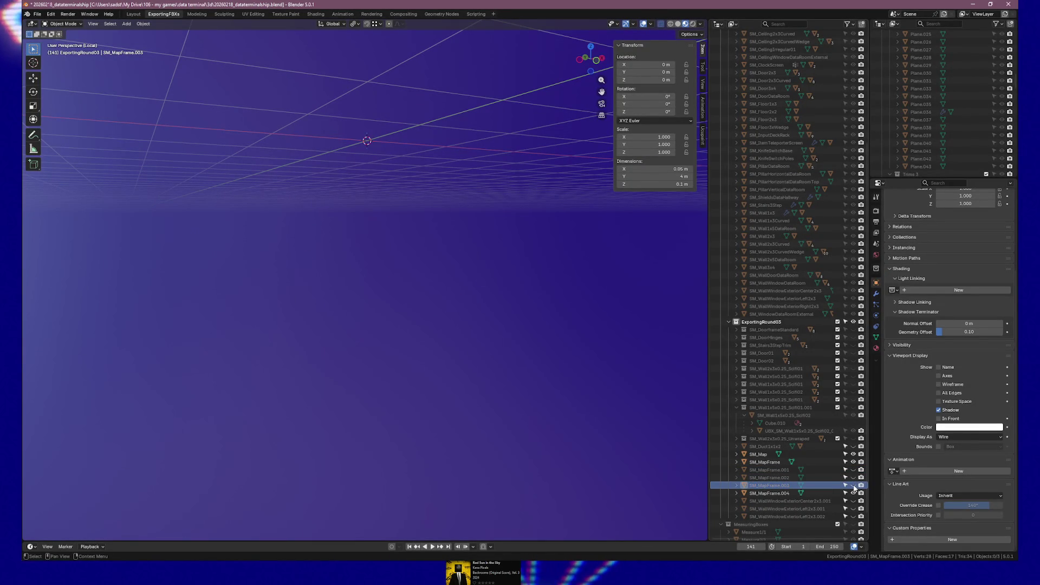
key(KP_Decimal)
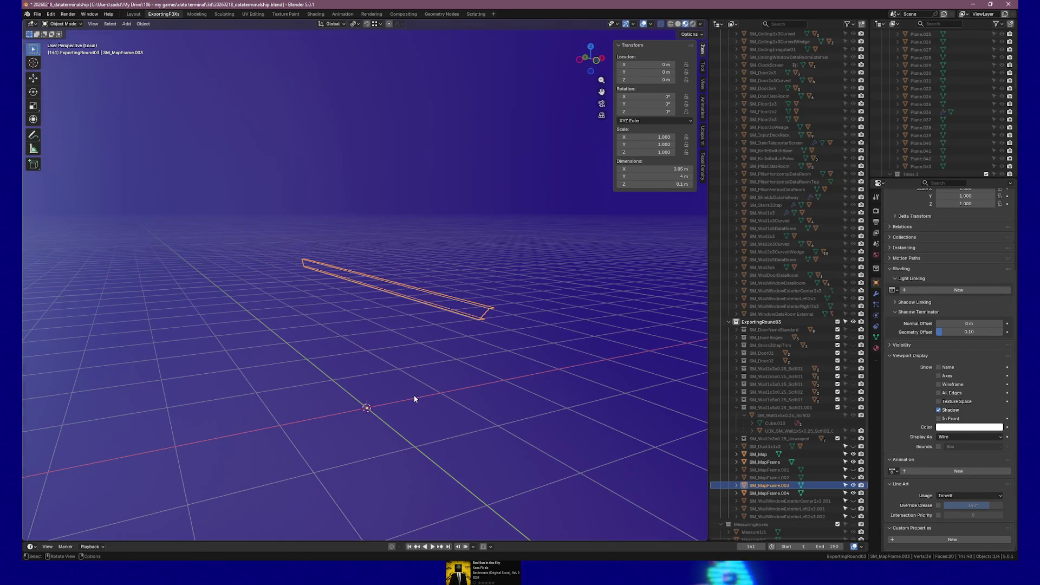
key(KP_1)
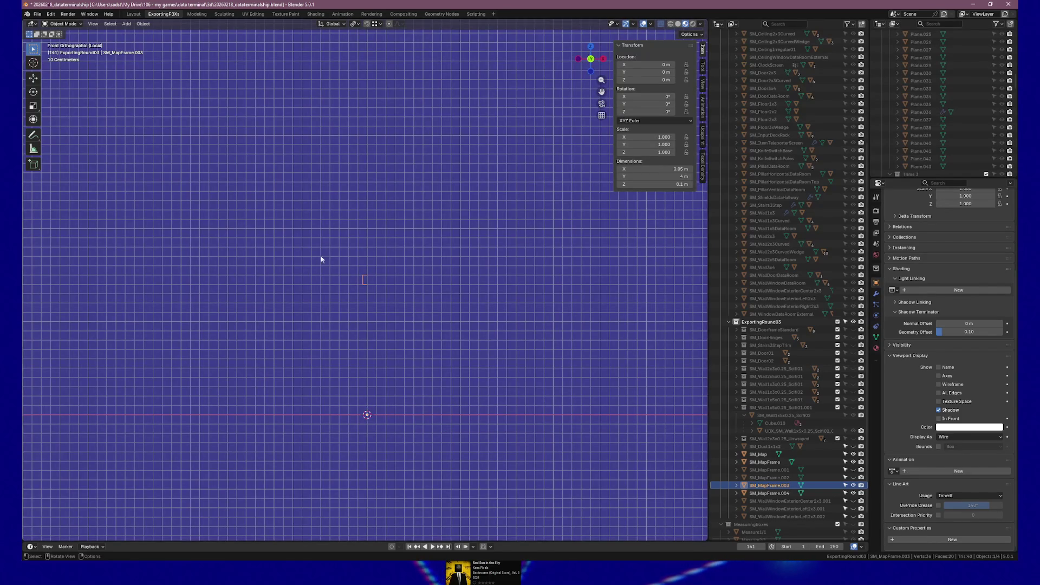
key(KP_3)
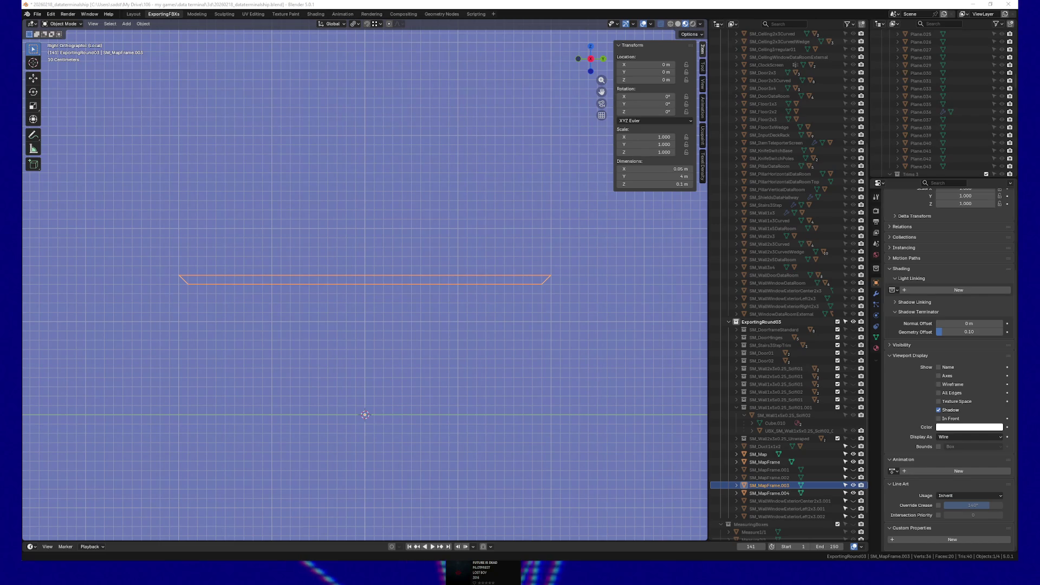
key(Tab)
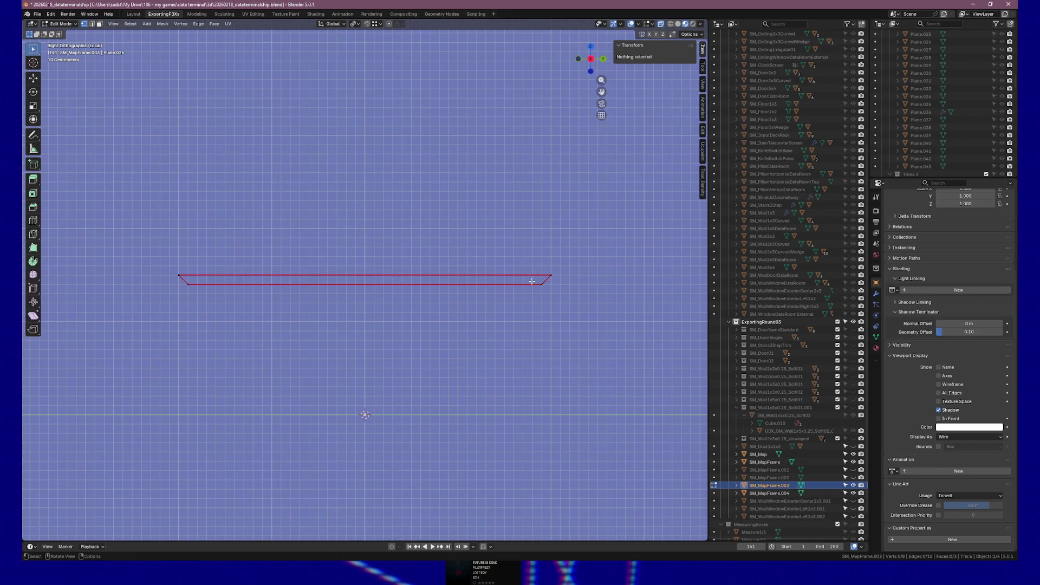
Square the strip's mitred ends by moving the end vertices 0.1 m and -0.1 m along Y.
text(gy0.1)
key(Return)
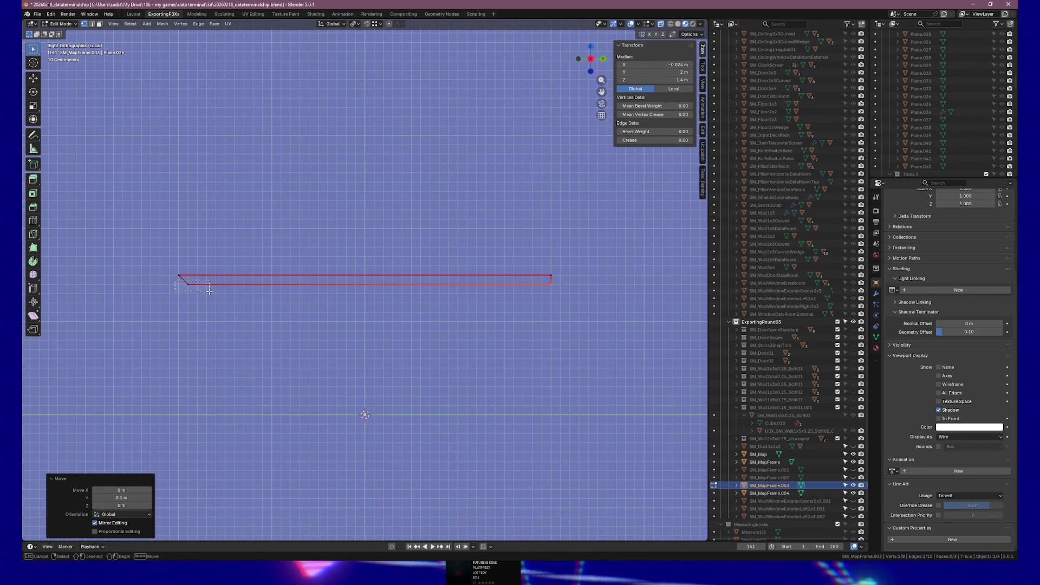
click(209, 291)
key(g)
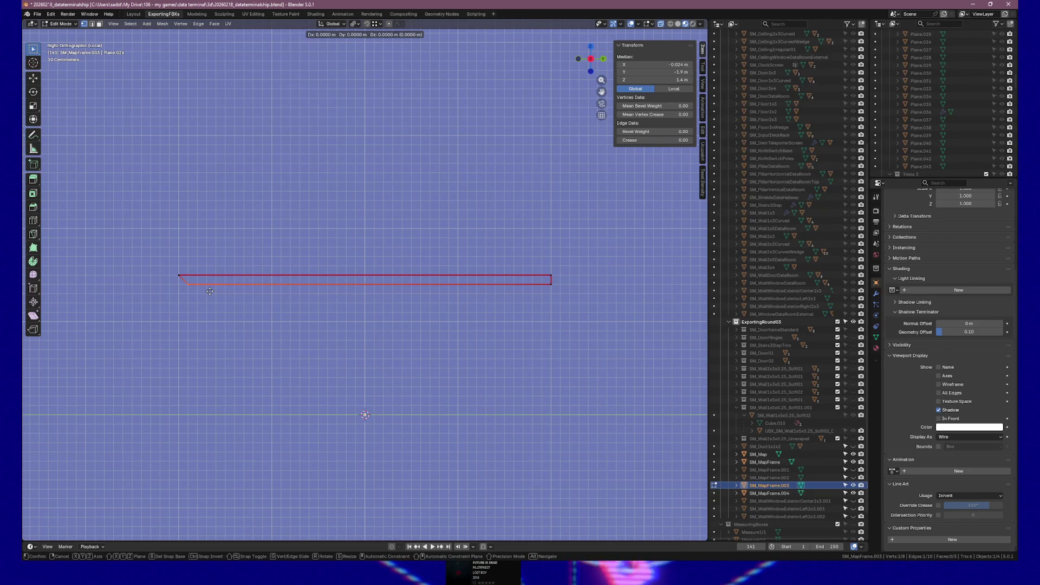
key(y)
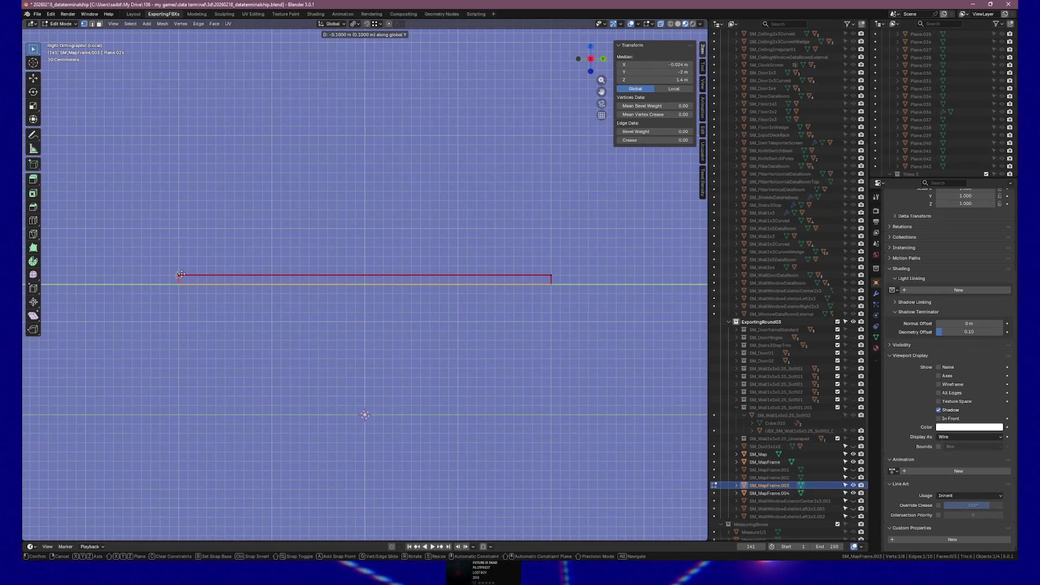
click(181, 275)
Fill both open ends of the SM_MapFrame.003 strip with faces.
mouse_move(382, 314)
mouse_down()
mouse_move(473, 308)
mouse_move(423, 308)
mouse_move(485, 262)
mouse_move(539, 303)
mouse_up()
mouse_move(274, 261)
mouse_down()
mouse_move(303, 301)
mouse_move(340, 309)
mouse_move(312, 309)
mouse_move(330, 292)
mouse_up()
key(f)
shift+click(368, 274)
shift+click(368, 274)
shift+click(368, 274)
key(f)
Return to Object Mode and hide SM_MapFrame.003.
drag(404, 292, 427, 301)
key(Tab)
drag(544, 313, 694, 348)
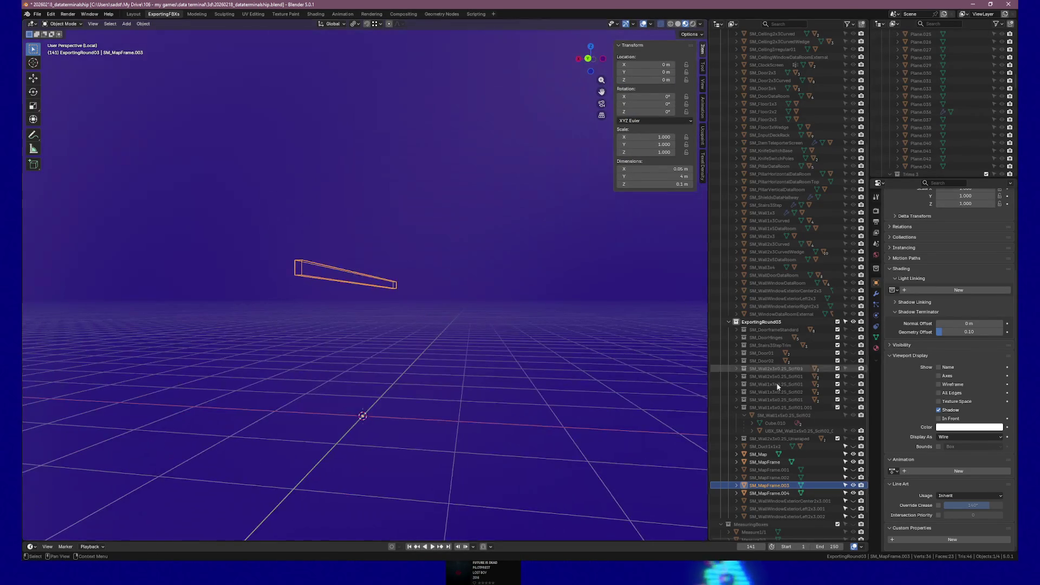
click(852, 486)
Frame SM_MapFrame.004 in a side view and enter Edit Mode.
click(769, 493)
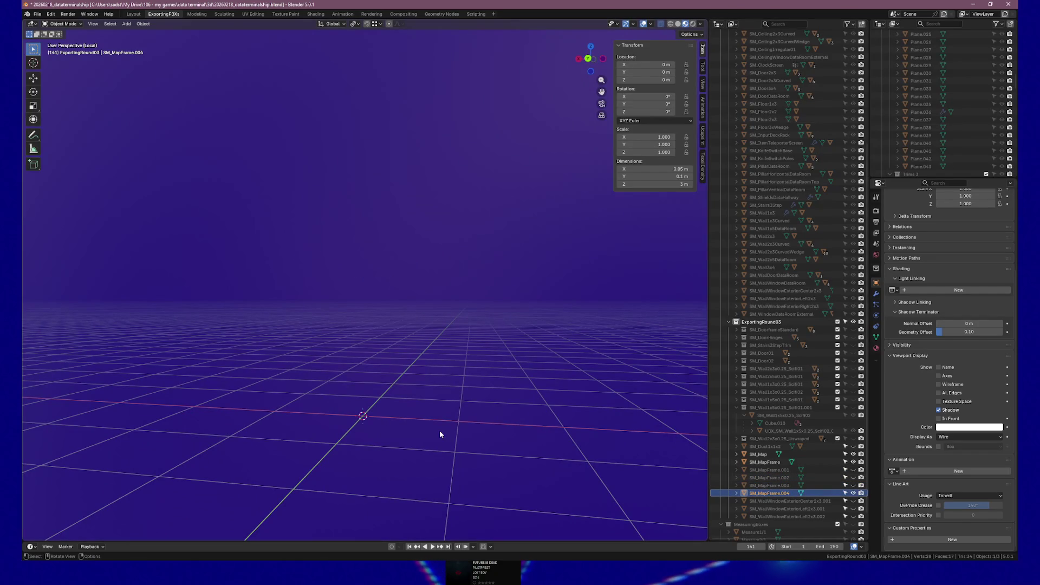
key(KP_Decimal)
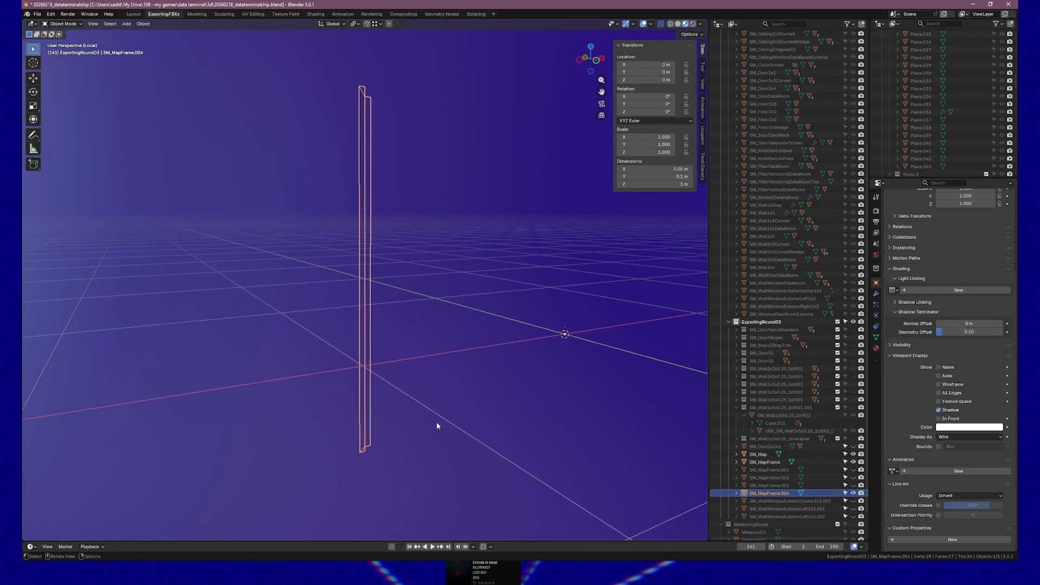
key(KP_3)
key(Tab)
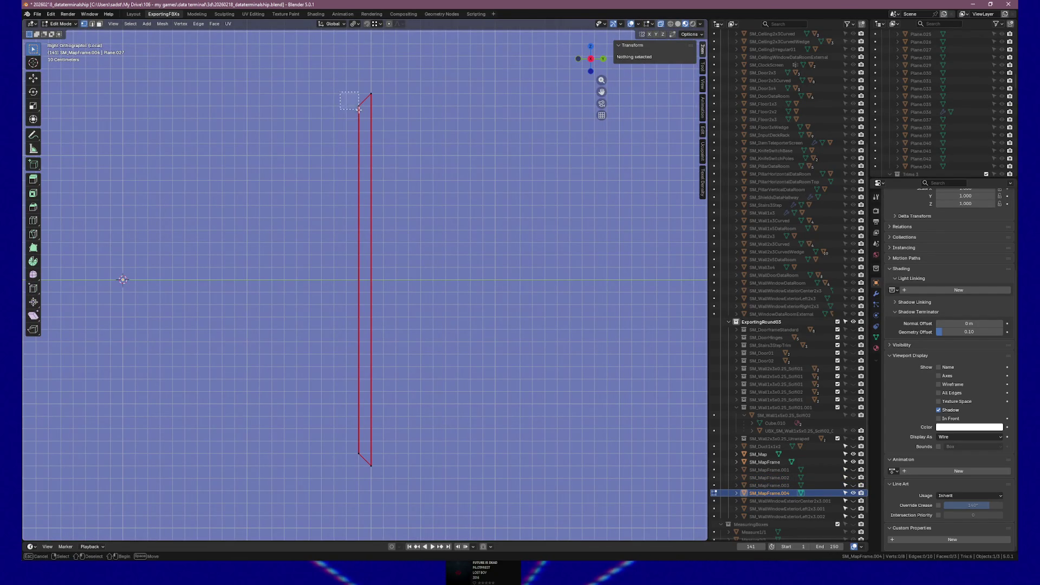
Raise the bar's top end and lower its bottom end by 0.1 m along Z.
drag(358, 108, 358, 108)
key(g)
key(z)
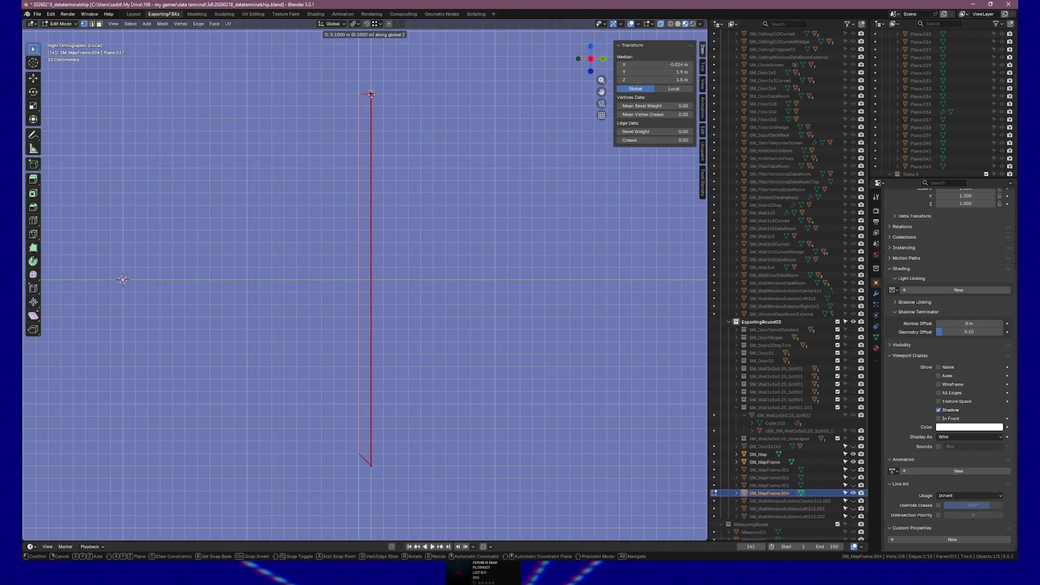
click(371, 94)
mouse_move(346, 446)
mouse_down()
mouse_move(382, 474)
mouse_move(374, 364)
mouse_move(418, 385)
mouse_move(332, 42)
mouse_move(413, 93)
mouse_up()
key(g)
key(z)
click(371, 458)
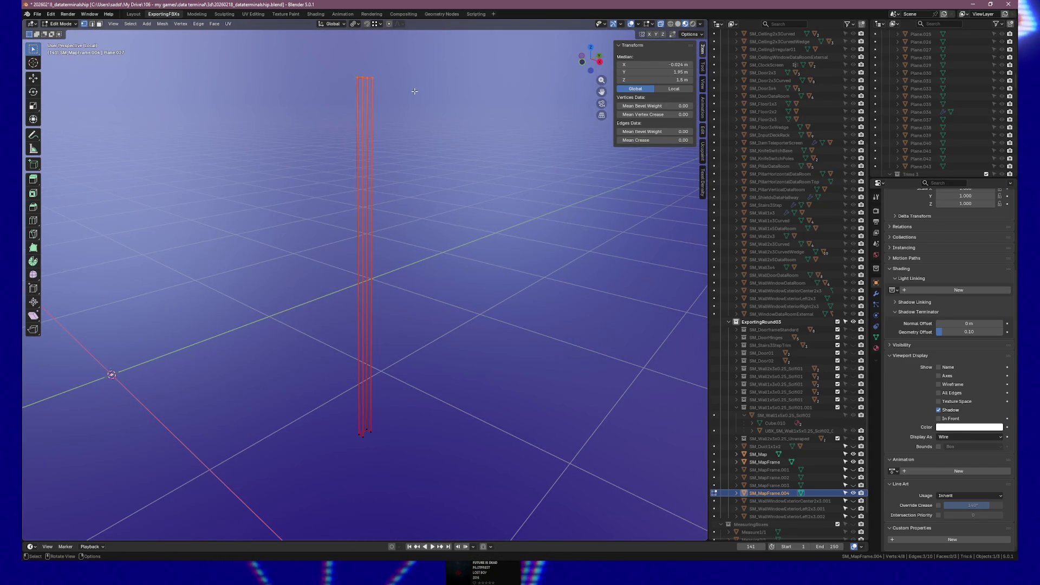
Fill the open side between the top and bottom edges with a face, then return to Object Mode.
key(ctrl+i)
click(367, 435)
drag(401, 420, 446, 409)
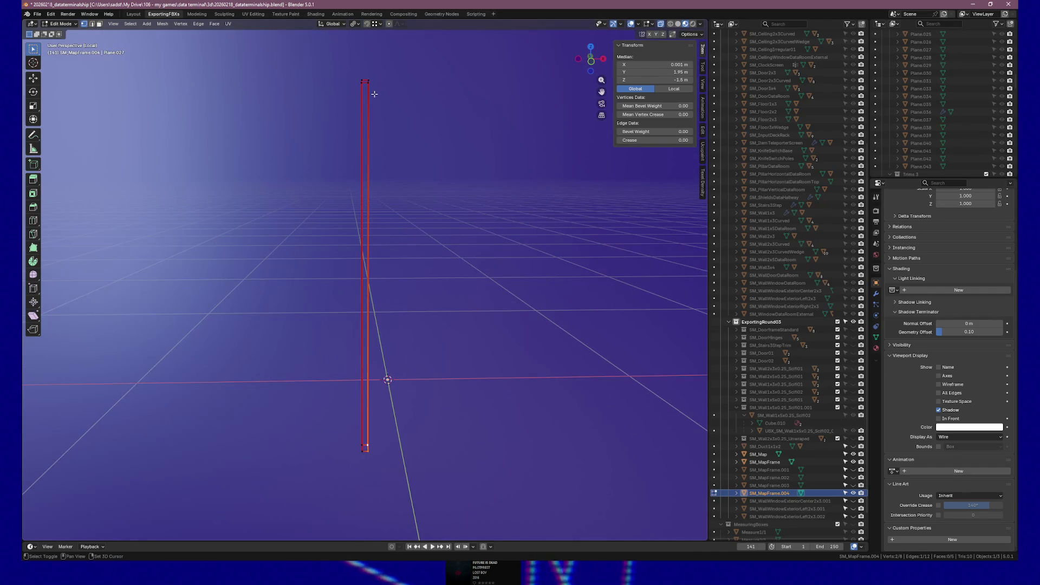
shift+click(367, 76)
mouse_move(379, 96)
mouse_down()
mouse_move(375, 117)
mouse_move(409, 142)
mouse_up()
key(f)
key(Tab)
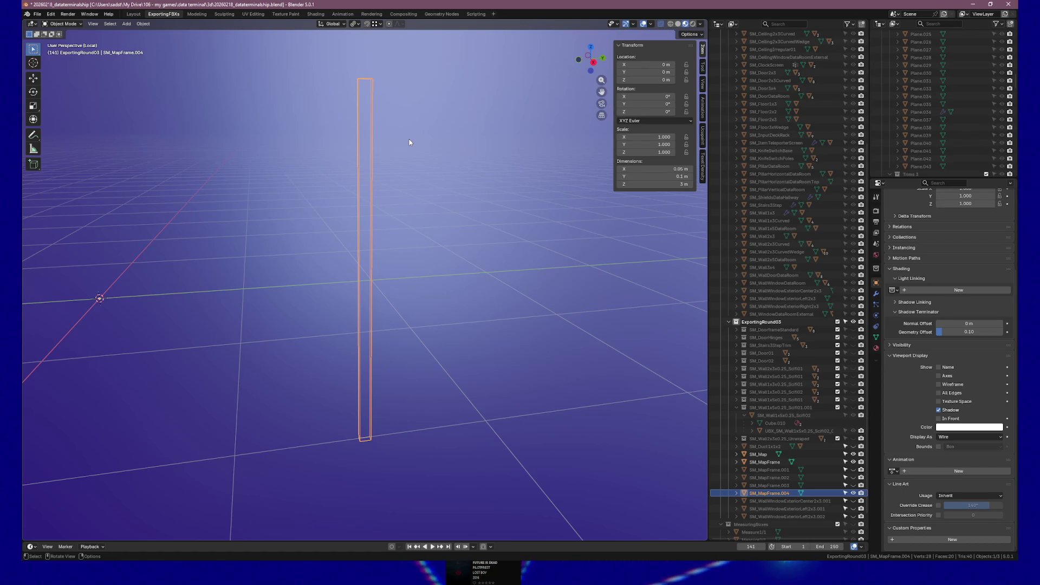
click(435, 395)
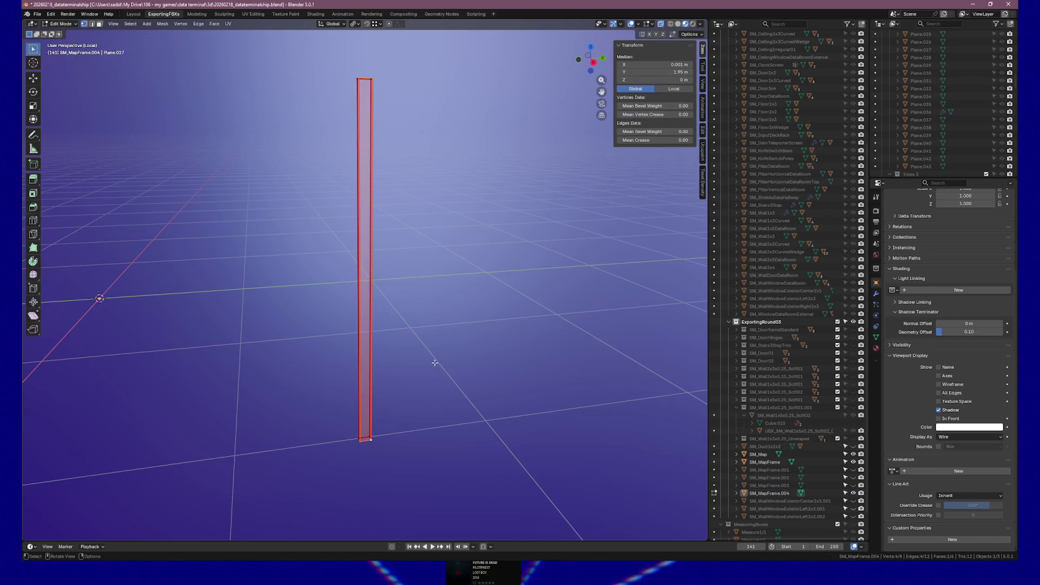
mouse_move(436, 365)
mouse_down()
mouse_move(420, 350)
mouse_move(332, 335)
mouse_move(357, 359)
mouse_move(433, 351)
mouse_up()
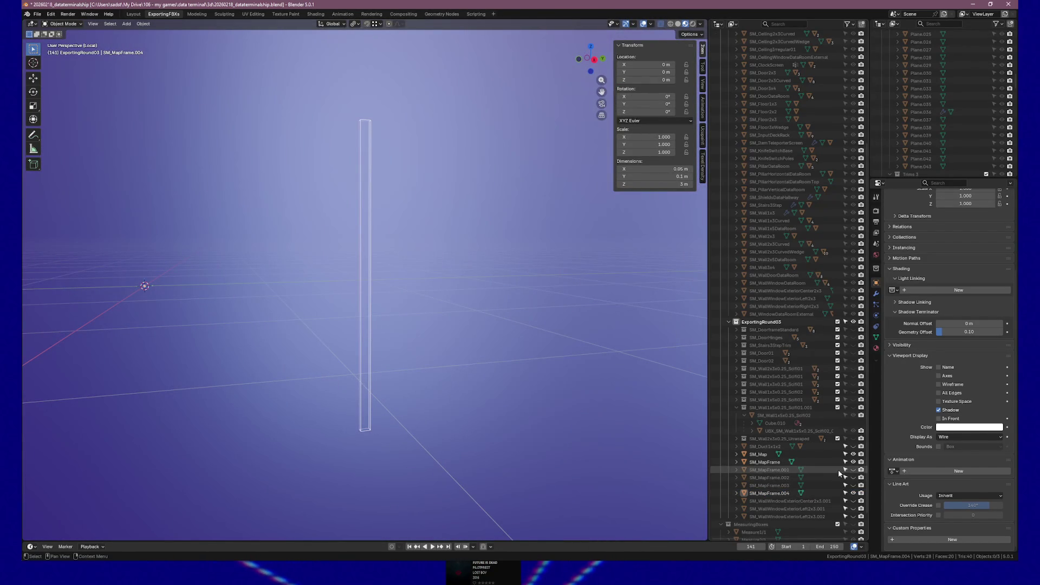
Unhide SM_MapFrame.001–.003, leave local view, and orbit to a front view of the whole frame.
drag(854, 471, 854, 486)
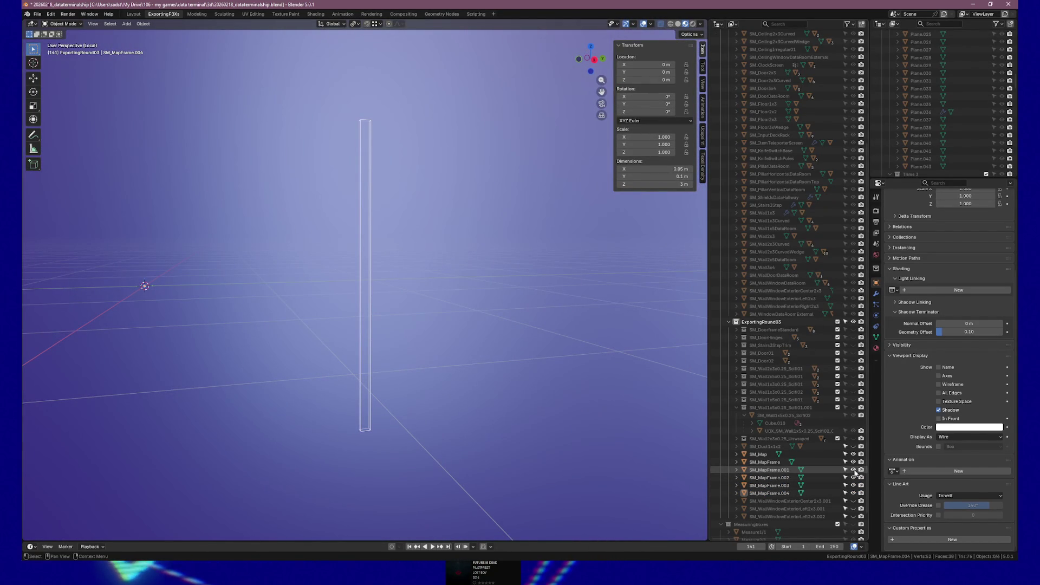
click(770, 463)
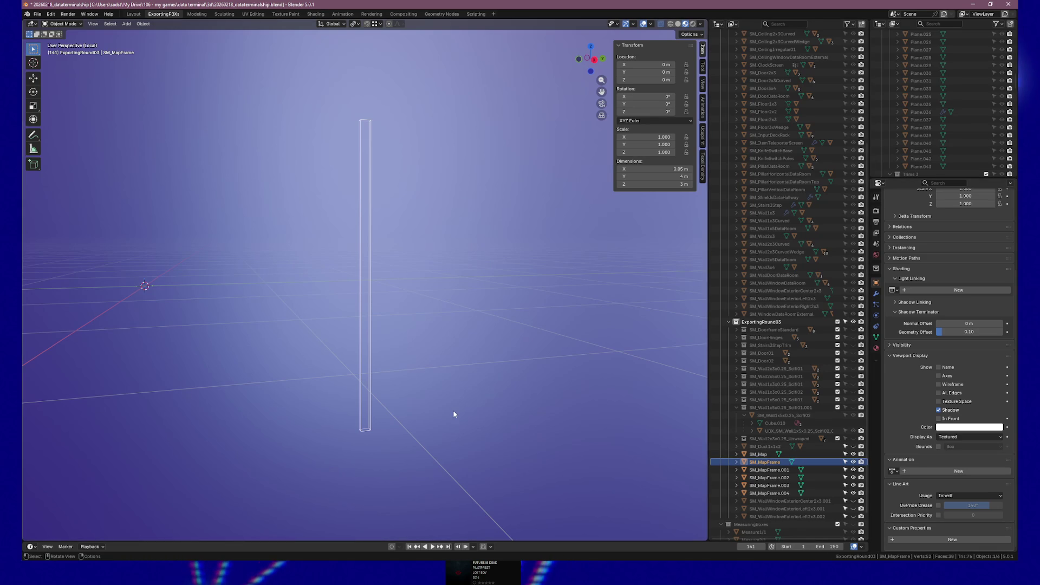
key(KP_Divide)
mouse_move(399, 257)
mouse_down()
mouse_move(458, 245)
mouse_move(471, 254)
mouse_up()
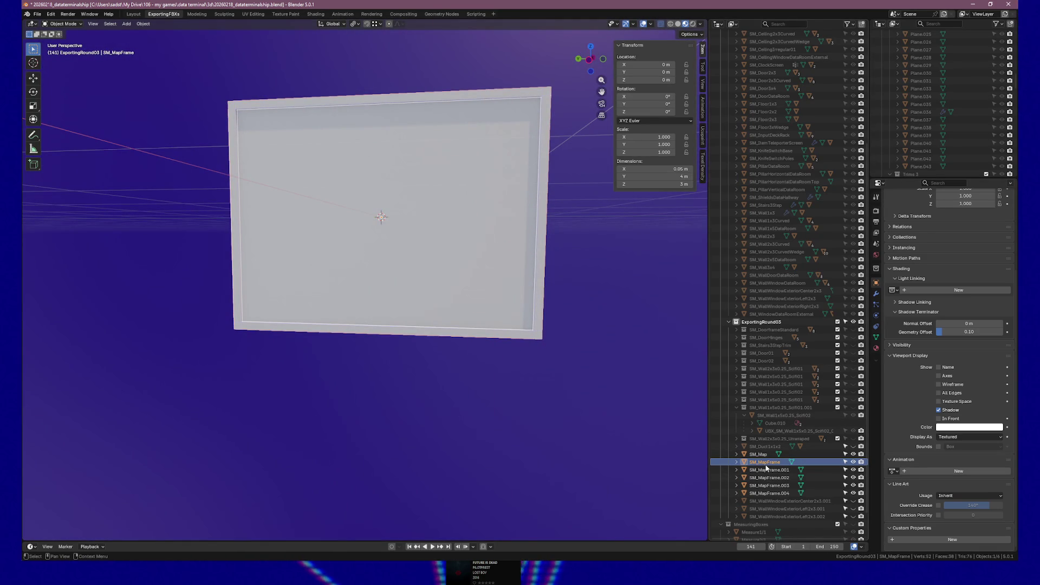
scroll(765, 467, down, 2)
Confirm the SM_MapFrame name, then select SM_MapFrame.001 and begin renaming it.
key(F2)
key(Return)
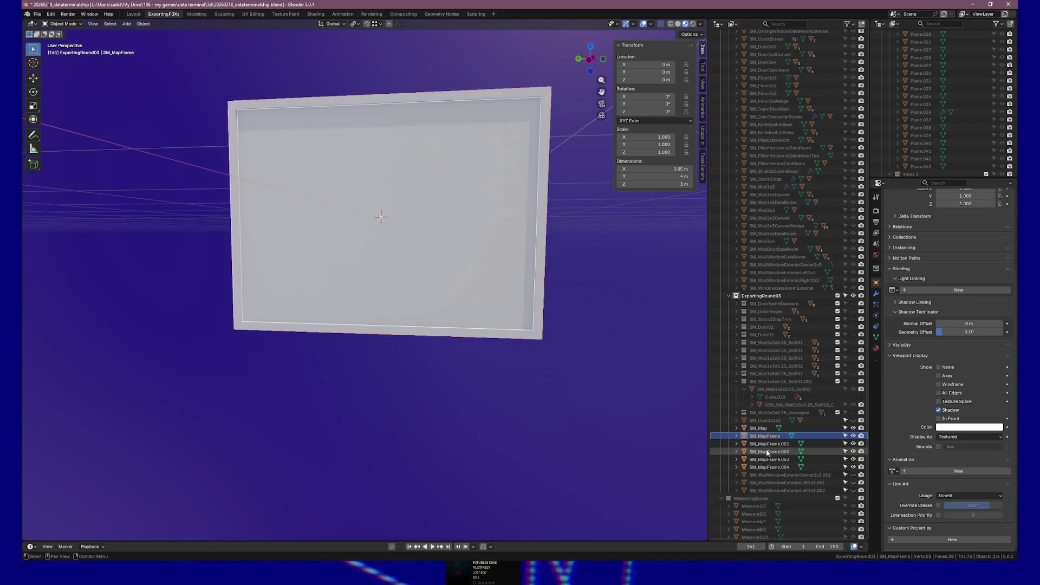
click(774, 444)
key(F2)
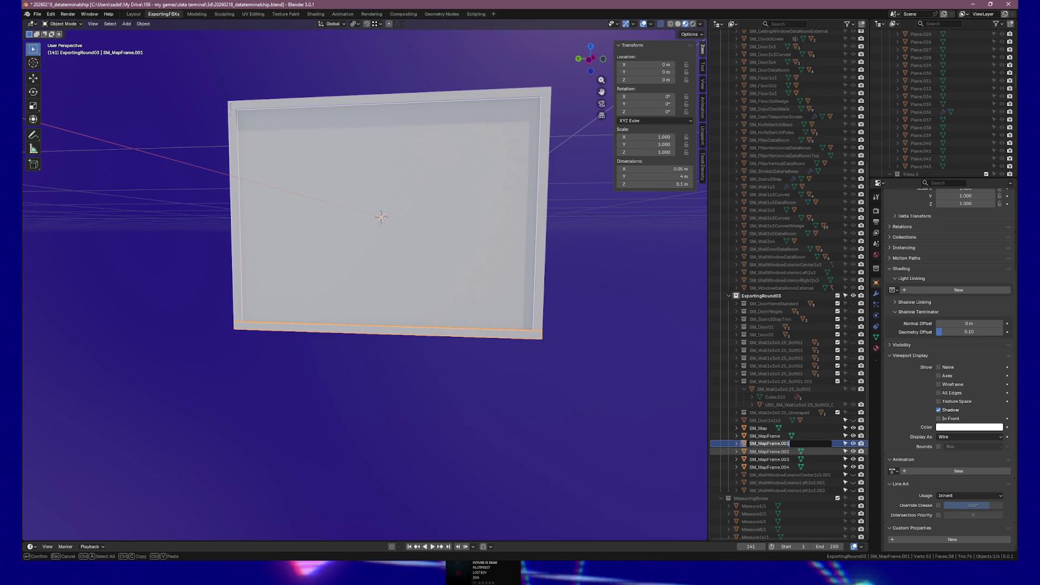
Rename SM_MapFrame.001 and .002 to UCX_SM_MapFrame_01 and UCX_SM_MapFrame_02.
text(UCX_)
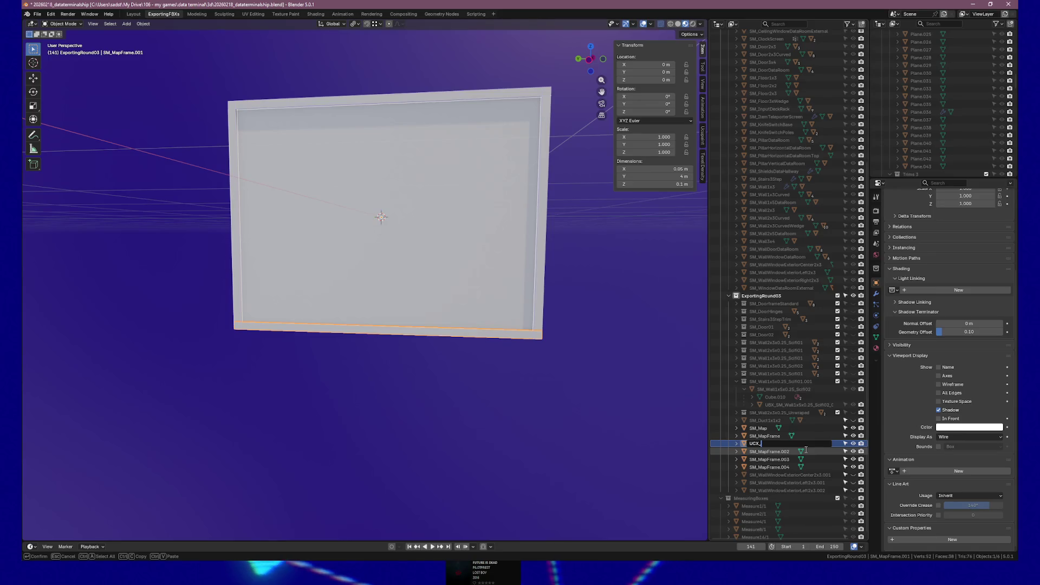
text(SM_MapFrame)
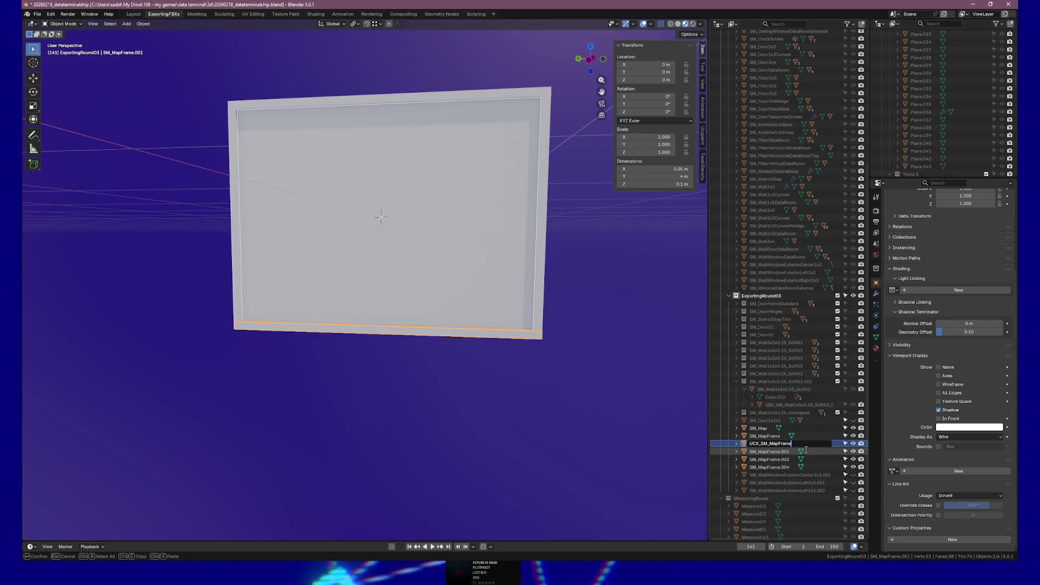
text(_01)
key(Return)
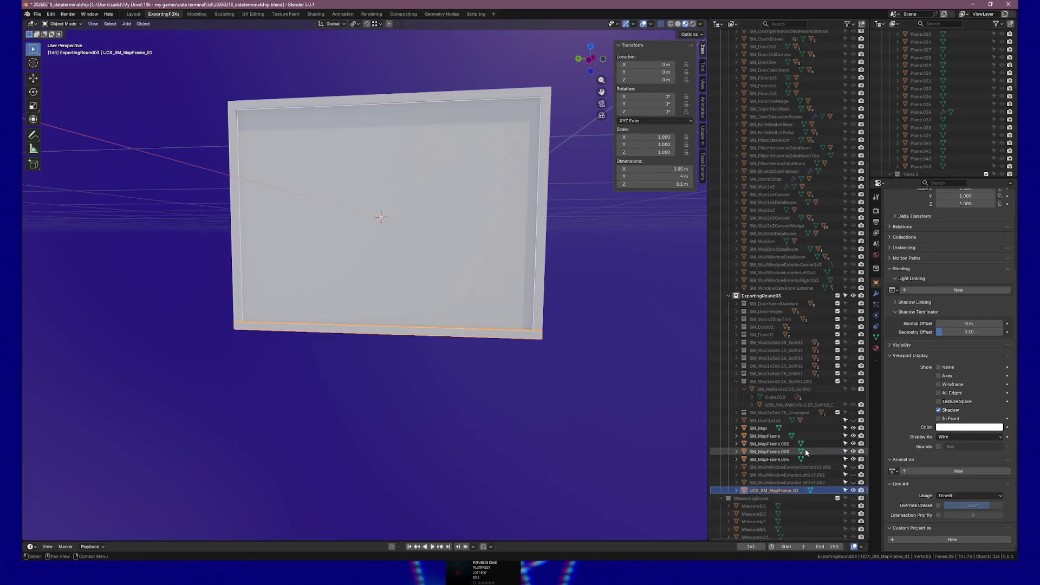
click(782, 444)
double_click(782, 444)
text(X_)
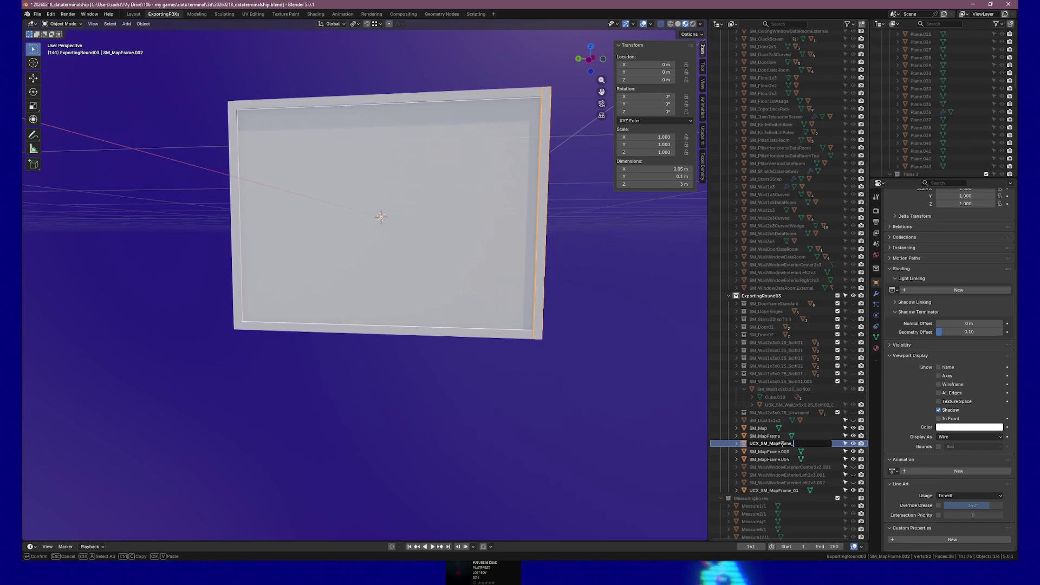
text(02)
key(Return)
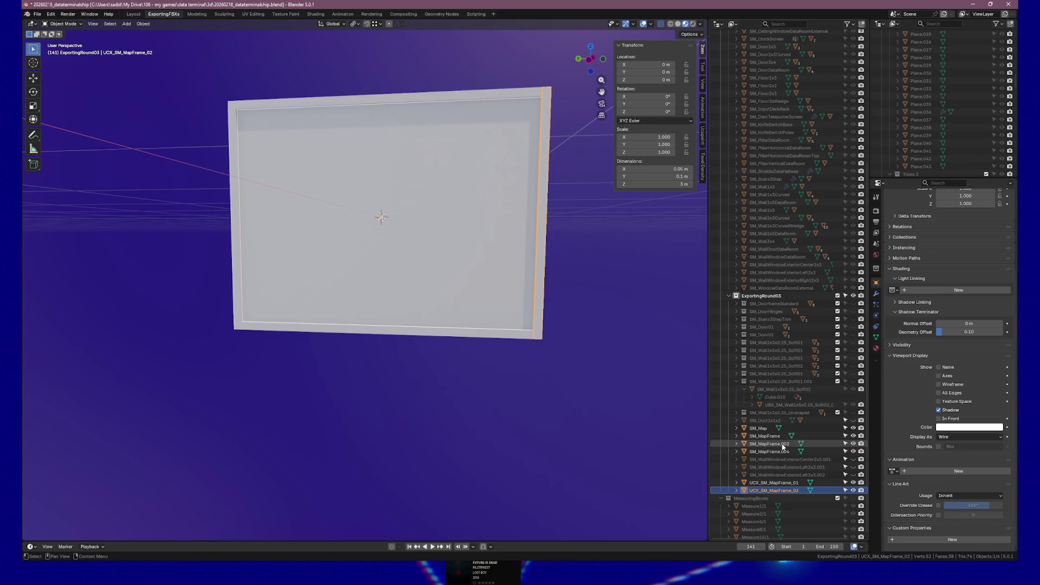
Rename .003 and .004 to UCX_SM_MapFrame_03 and _04, then select the UCX bars with SM_MapFrame active.
click(782, 444)
double_click(782, 444)
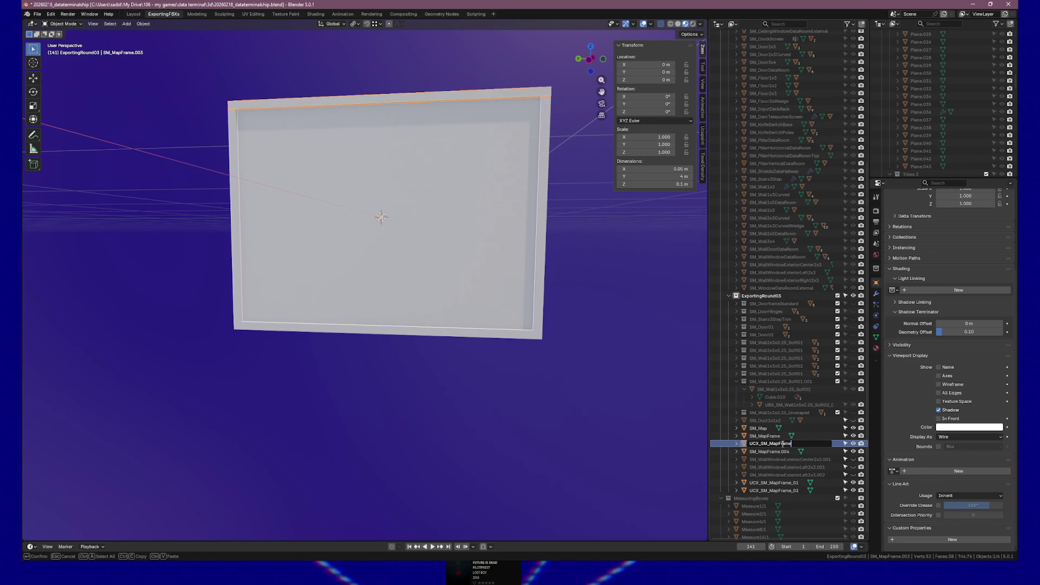
text(_03)
key(Return)
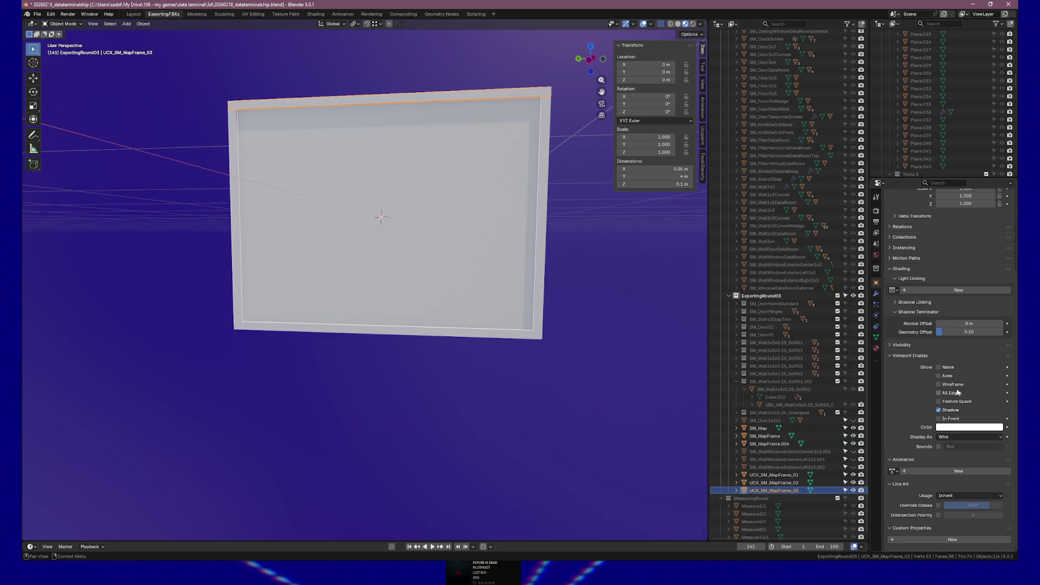
click(764, 444)
double_click(763, 444)
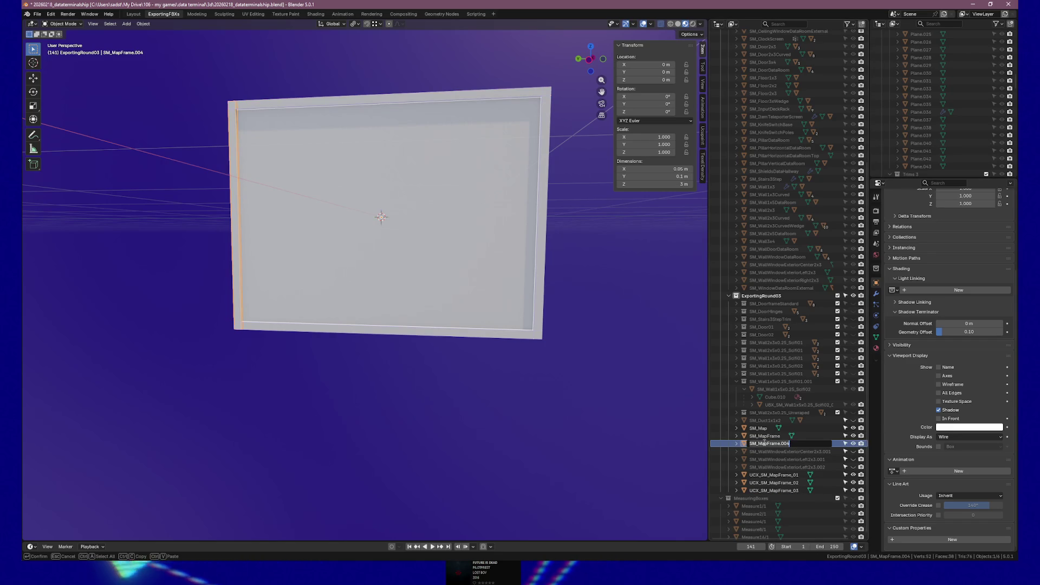
text(UCX_SM_MapFrame)
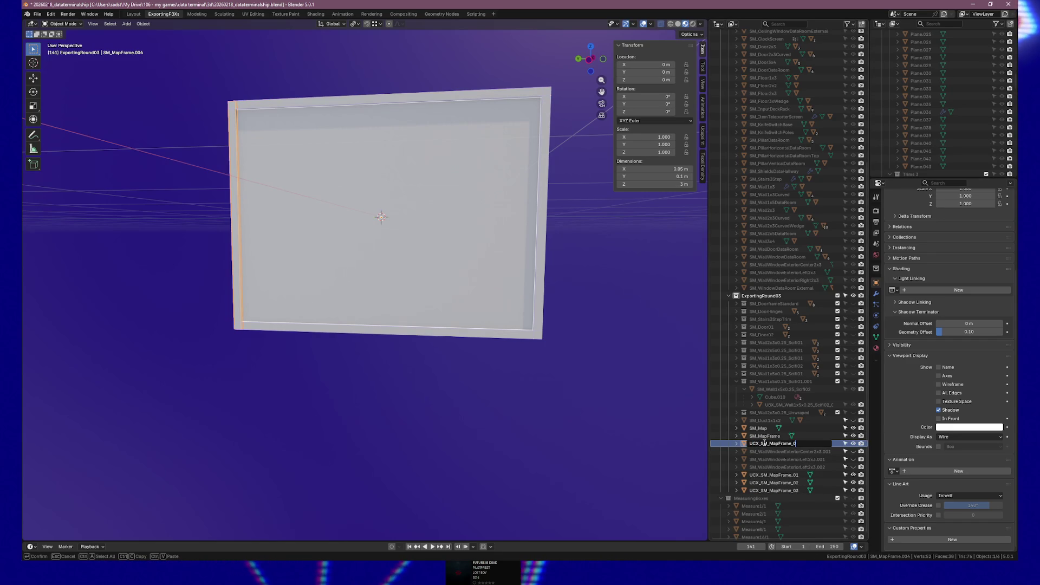
text(_04)
key(Return)
shift+click(773, 467)
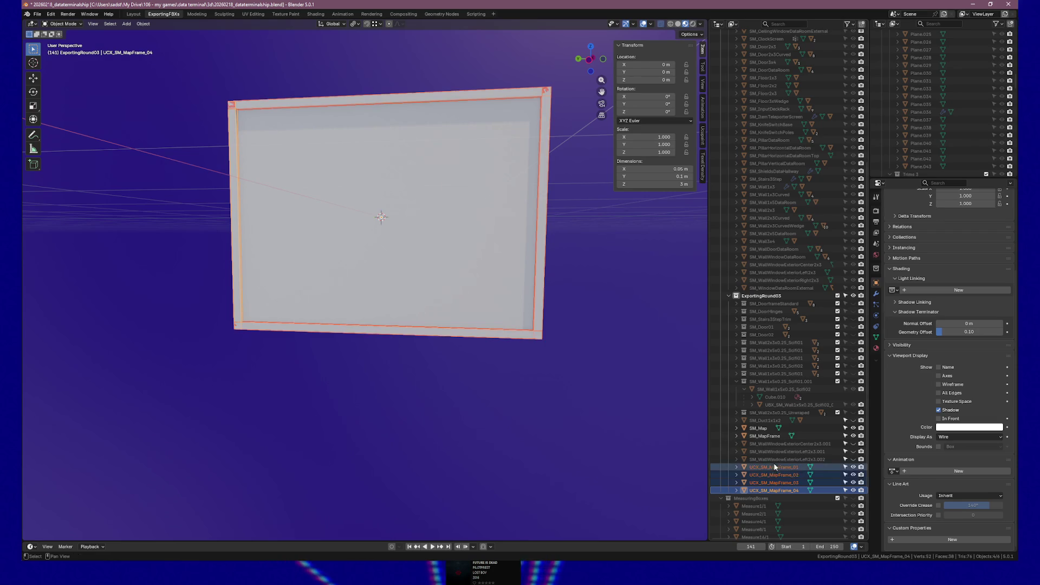
ctrl+click(767, 436)
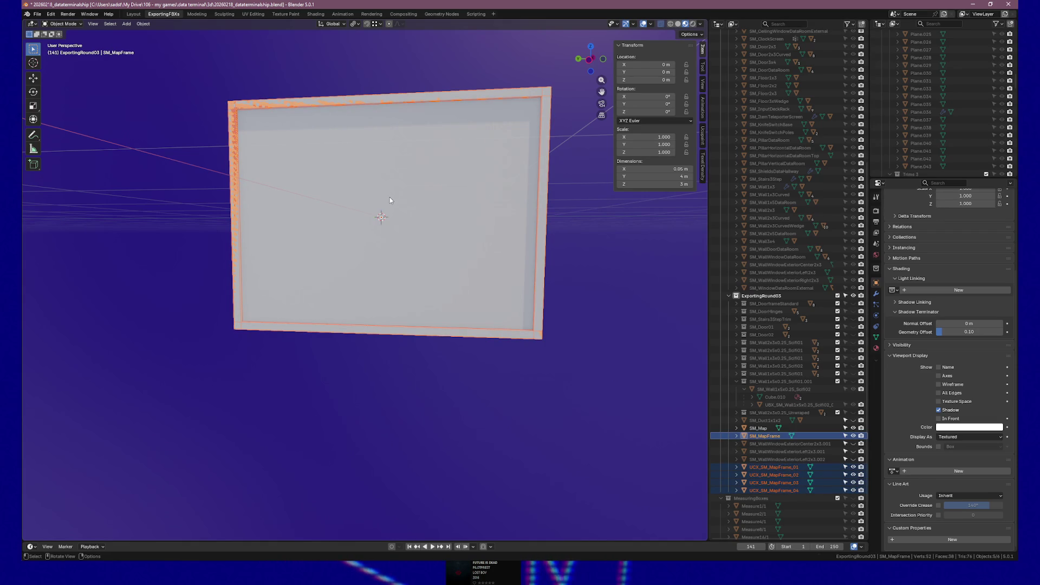
Parent the four UCX bars to SM_MapFrame as objects, then start an FBX export.
key(ctrl+p)
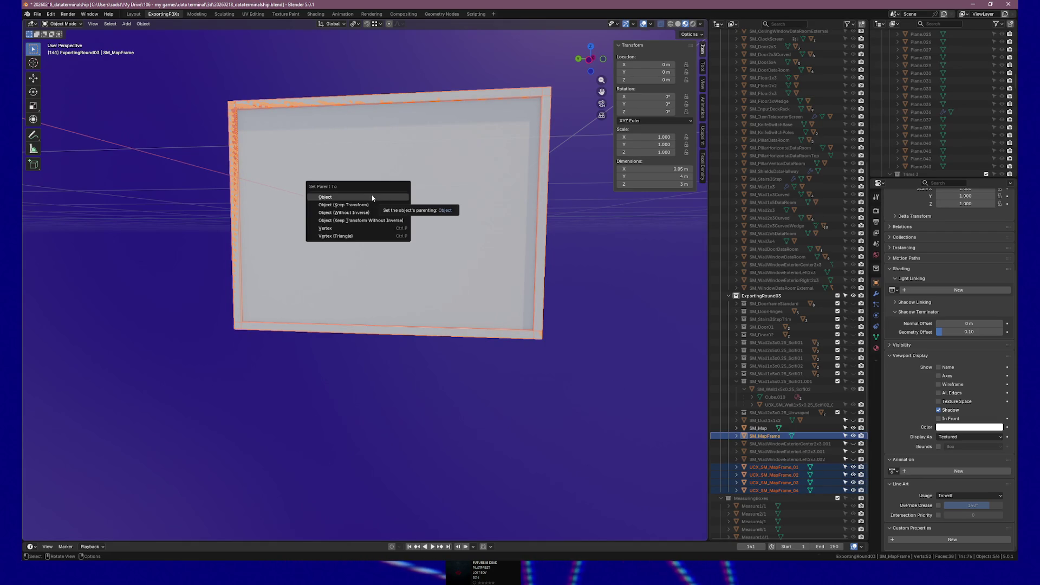
click(372, 197)
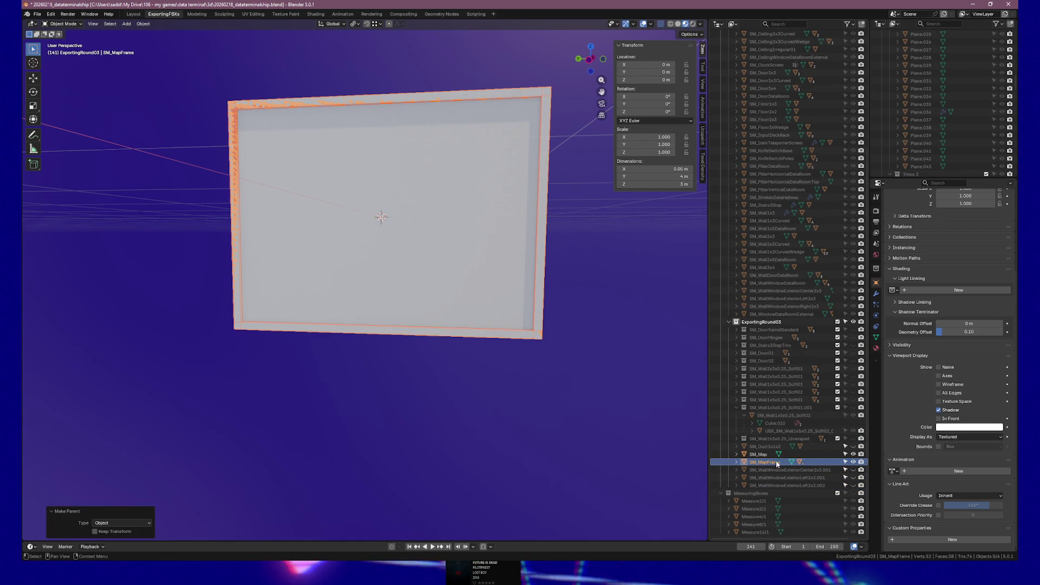
click(736, 462)
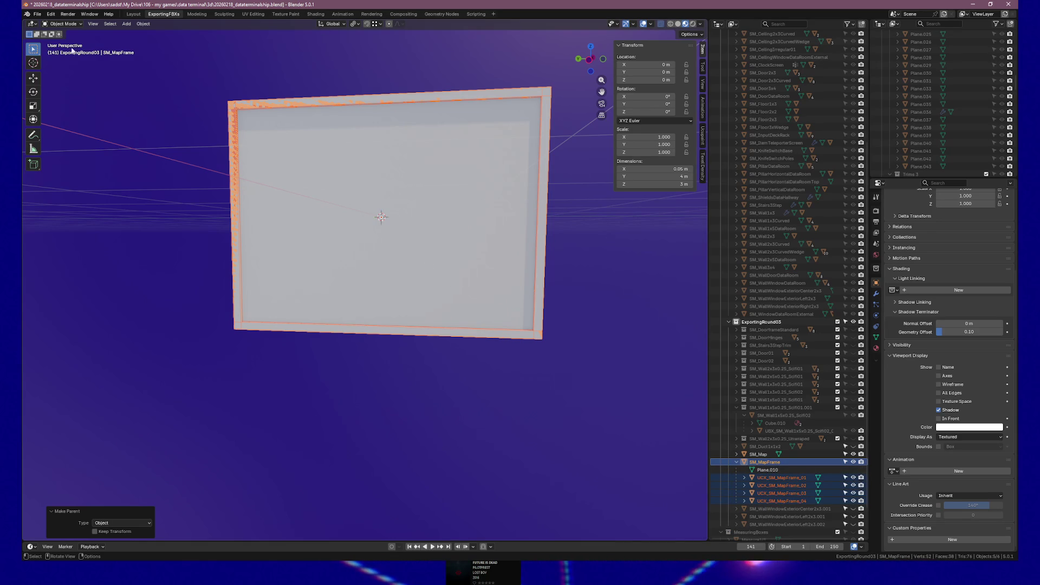
click(37, 16)
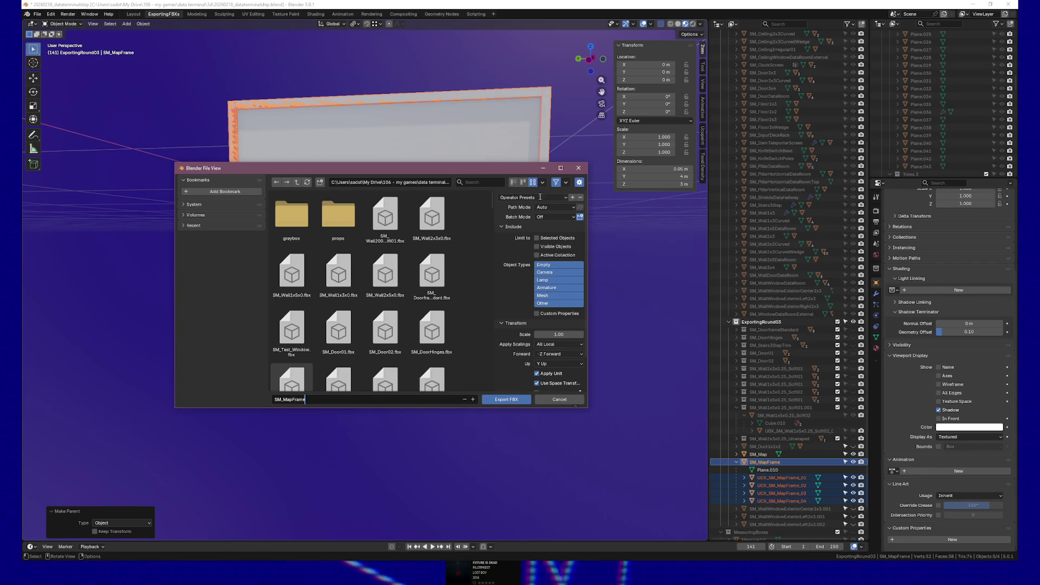
Apply the UE Export 3 preset and export the selection as SM_MapFrame.fbx.
click(544, 198)
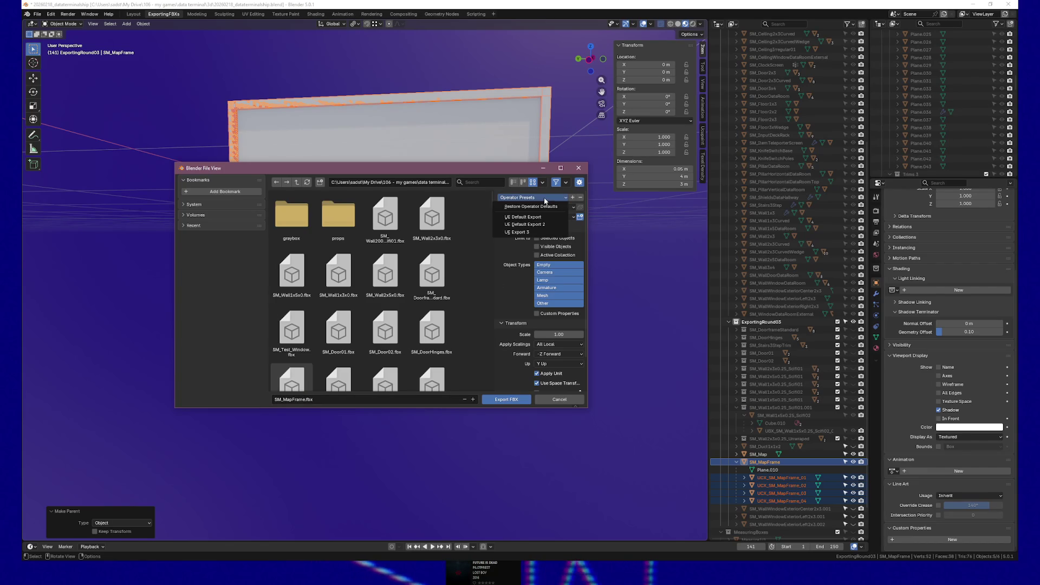
click(532, 233)
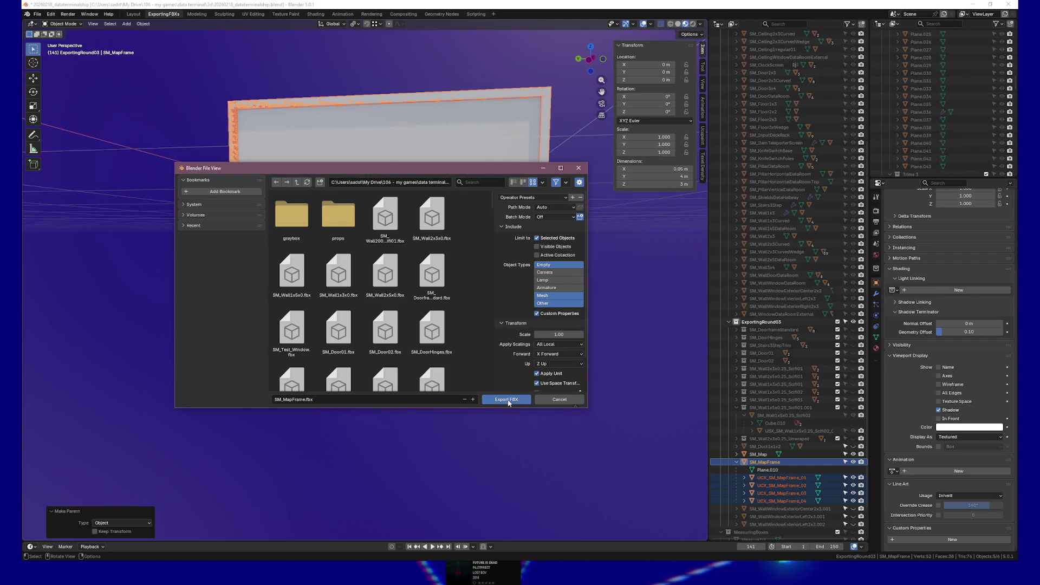
click(506, 400)
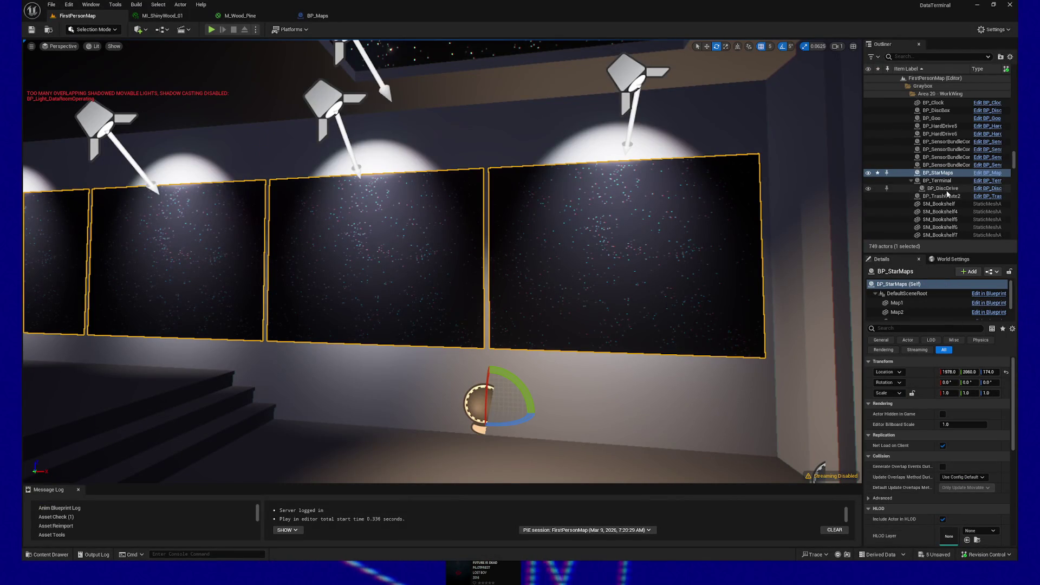
Select Map2 in BP_StarMaps and locate its current mesh among the assets.
click(945, 174)
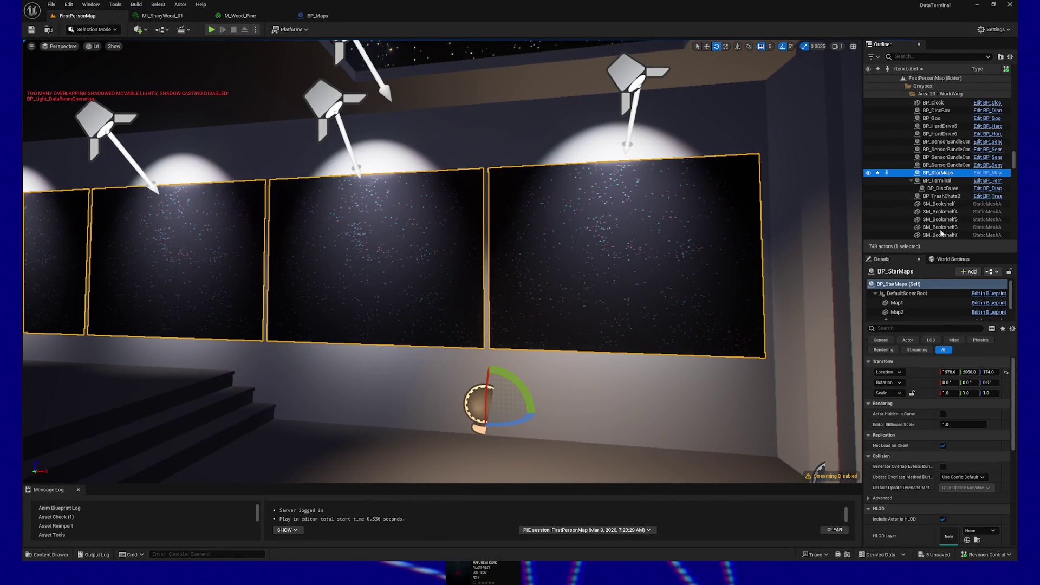
click(899, 312)
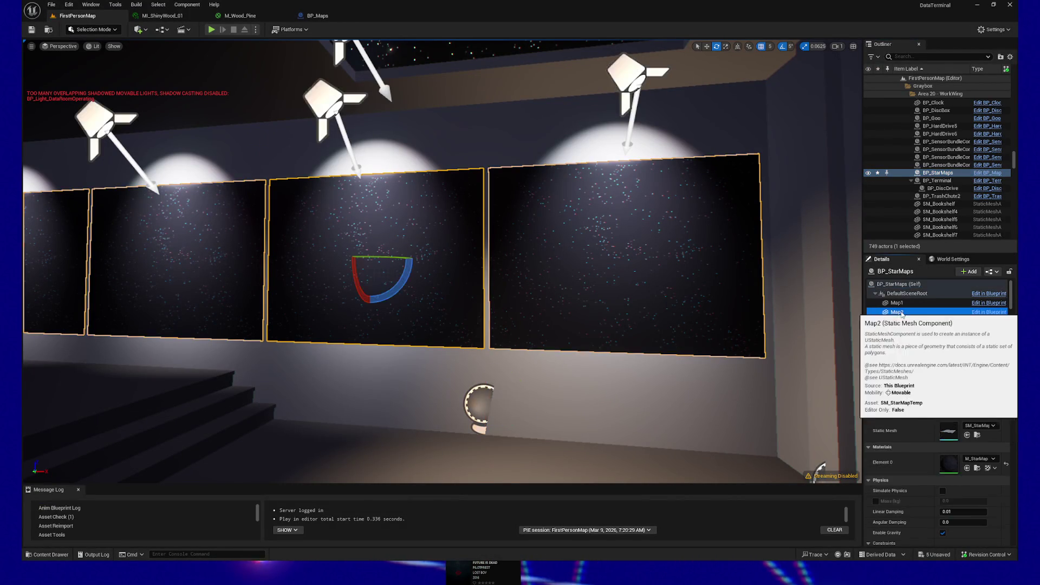
click(977, 435)
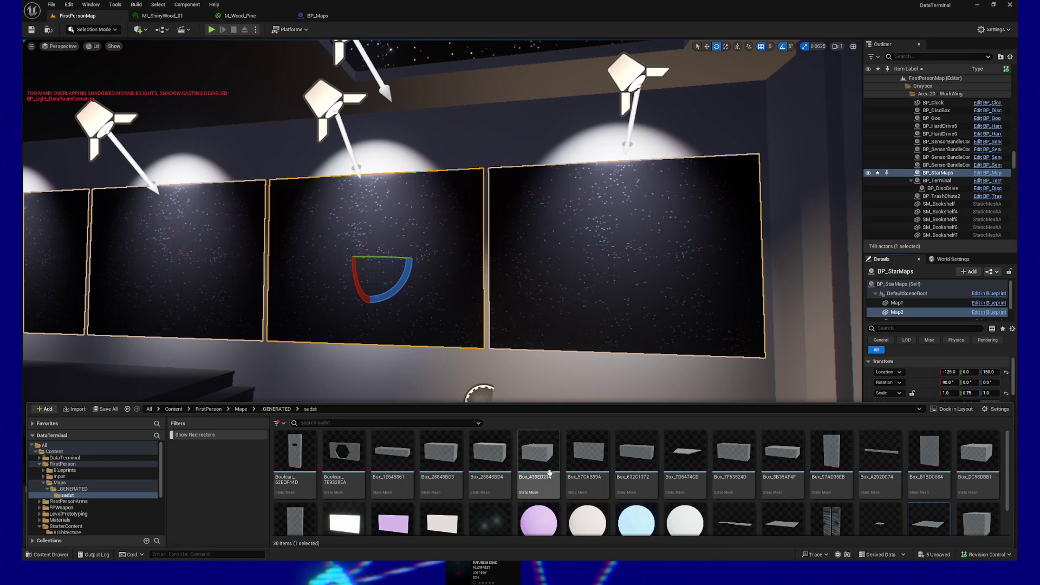
scroll(542, 487, down, 1)
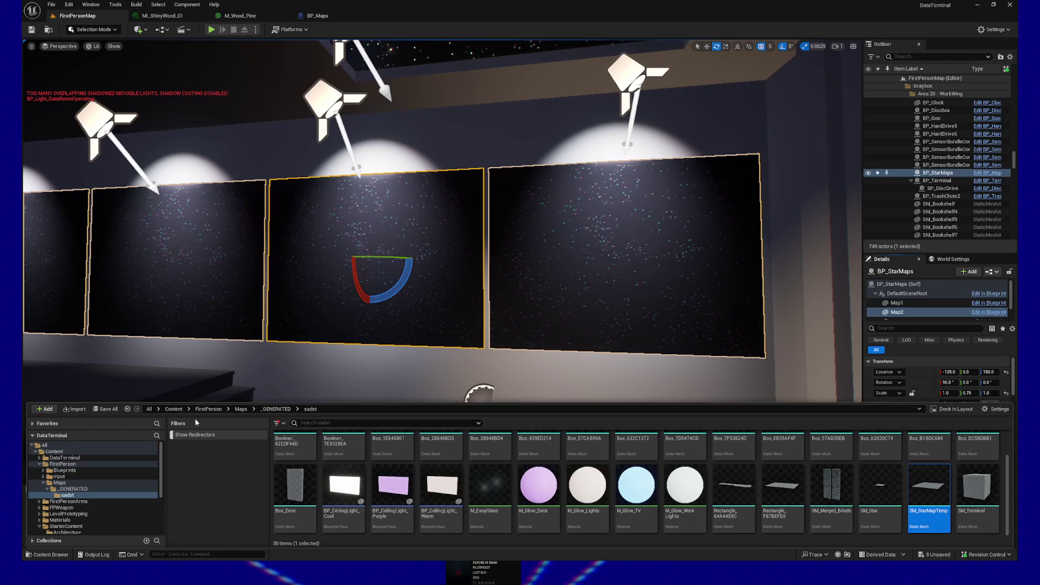
Go from the stairs mesh up to Meshes and open the ModularEnvironment folder.
click(308, 389)
click(265, 401)
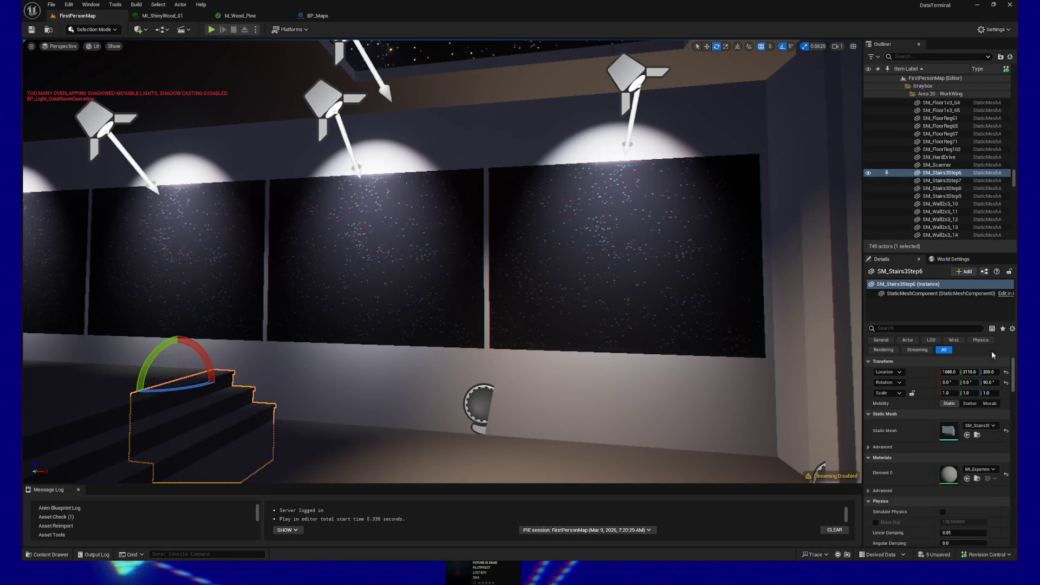
click(977, 435)
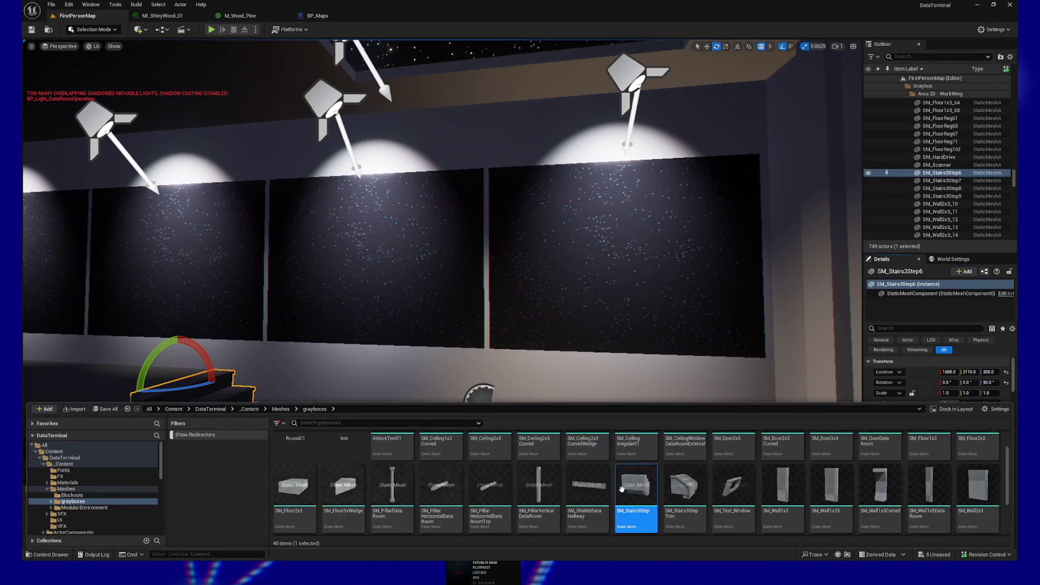
scroll(469, 491, up, 2)
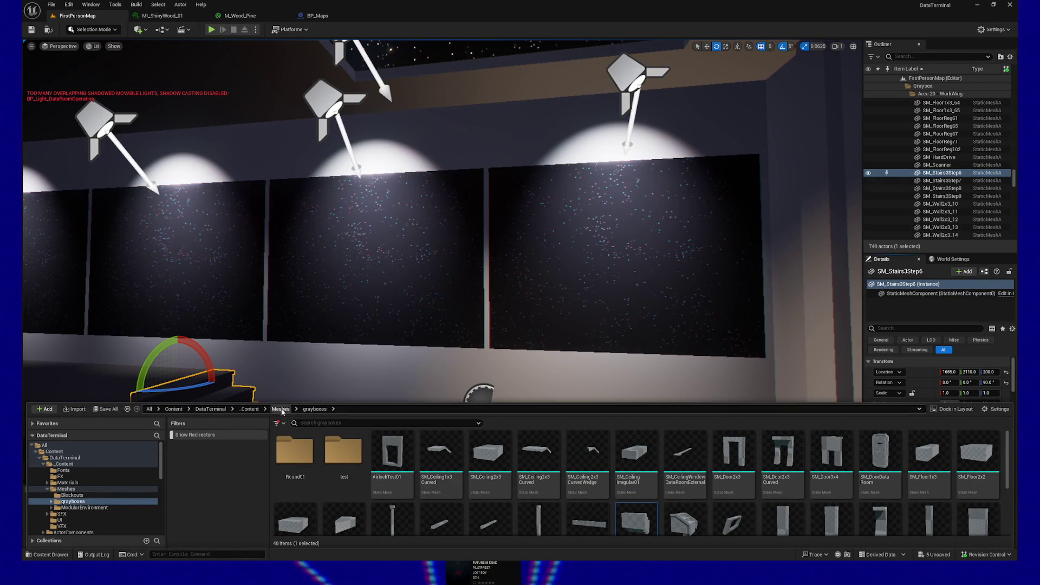
click(281, 410)
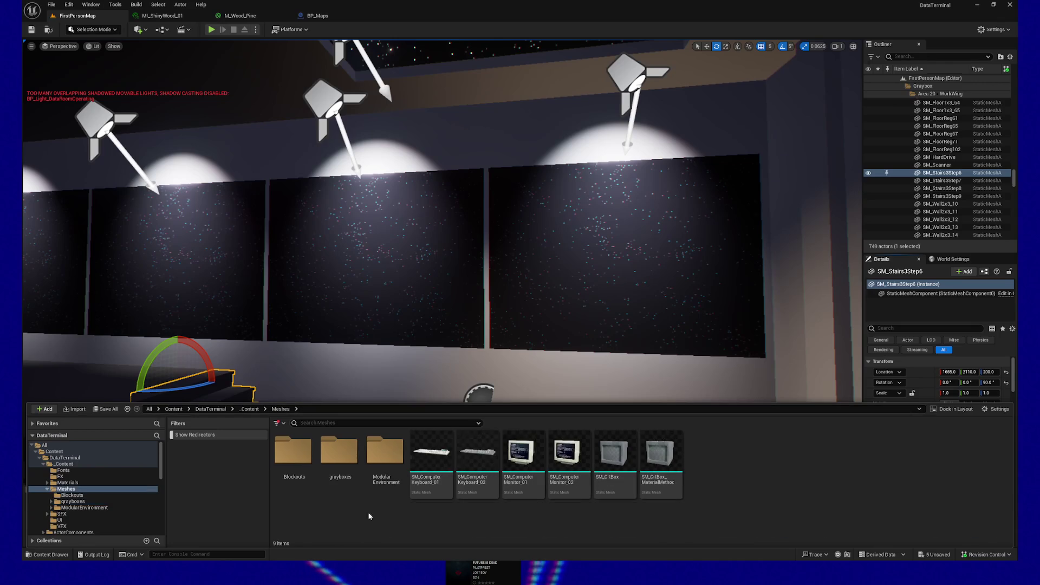
double_click(386, 463)
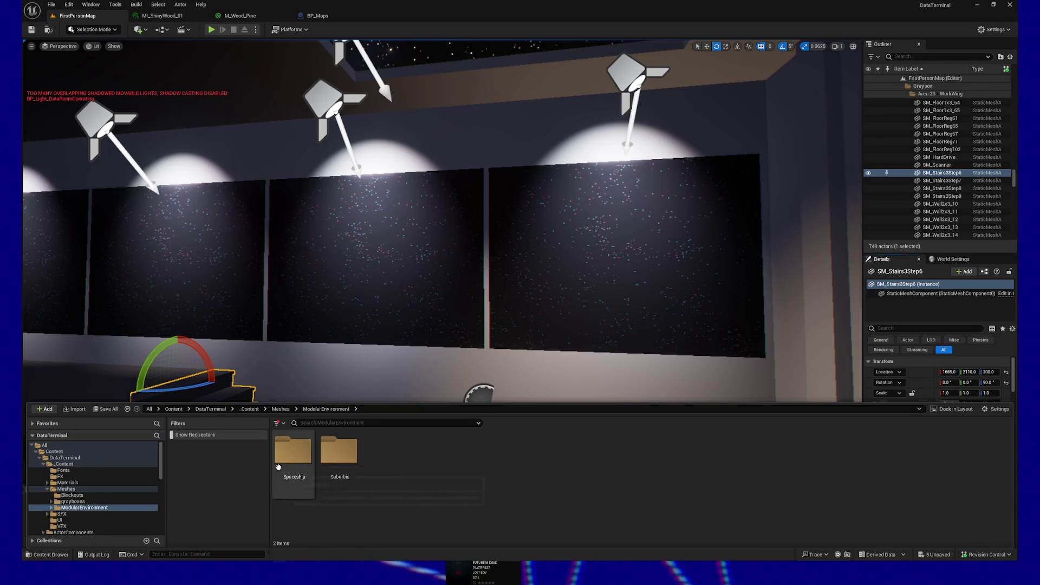
Make a new folder named Office inside ModularEnvironment and open it.
right_click(384, 496)
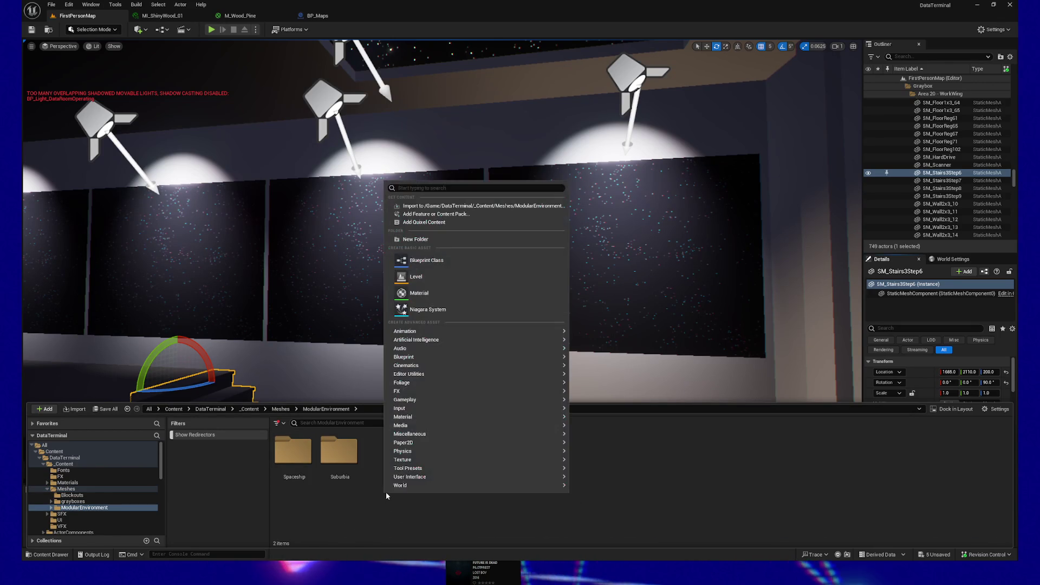
mouse_move(438, 344)
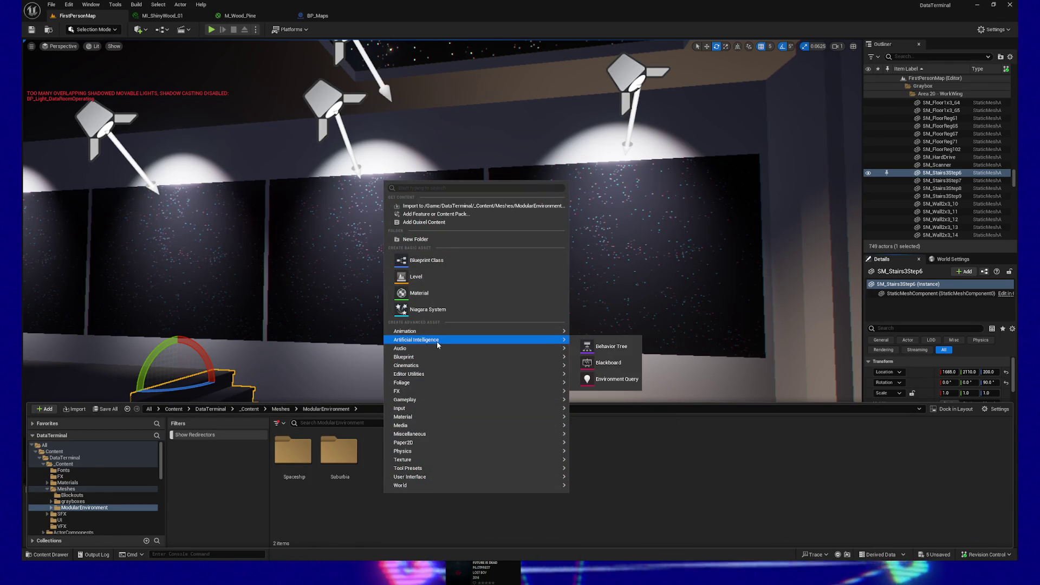
click(433, 239)
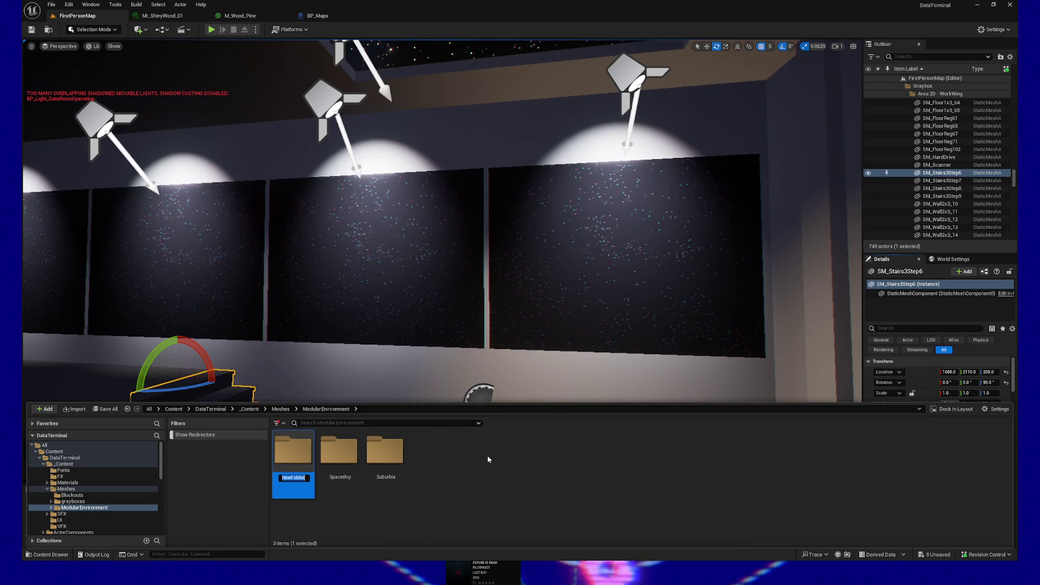
text(0fice)
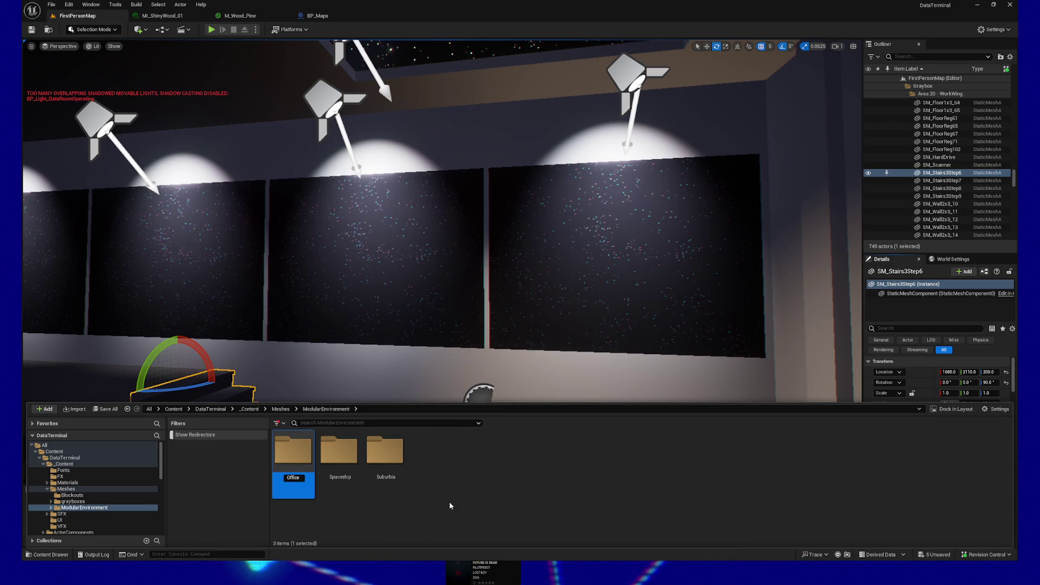
key(Return)
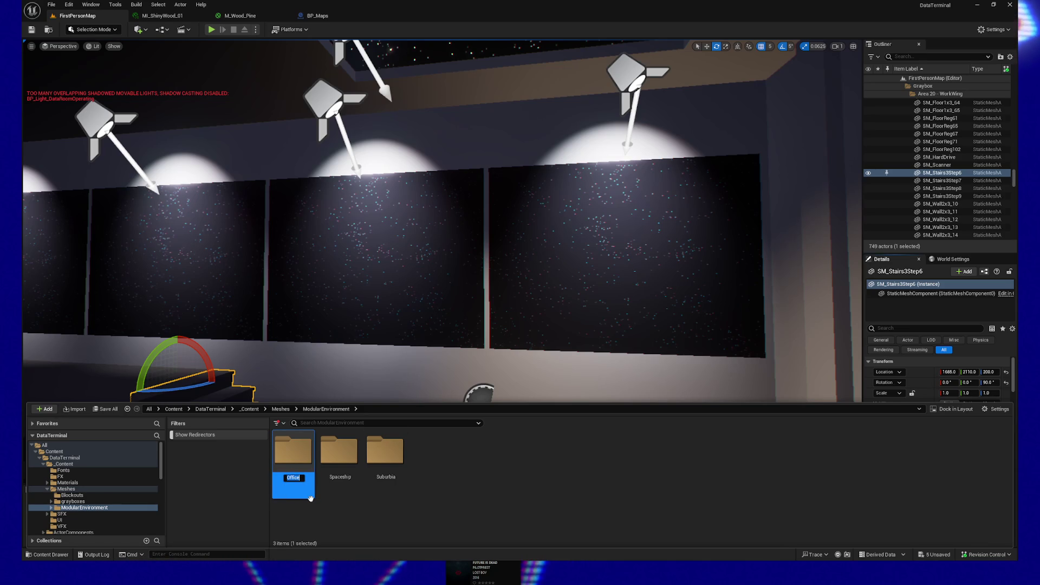
key(End)
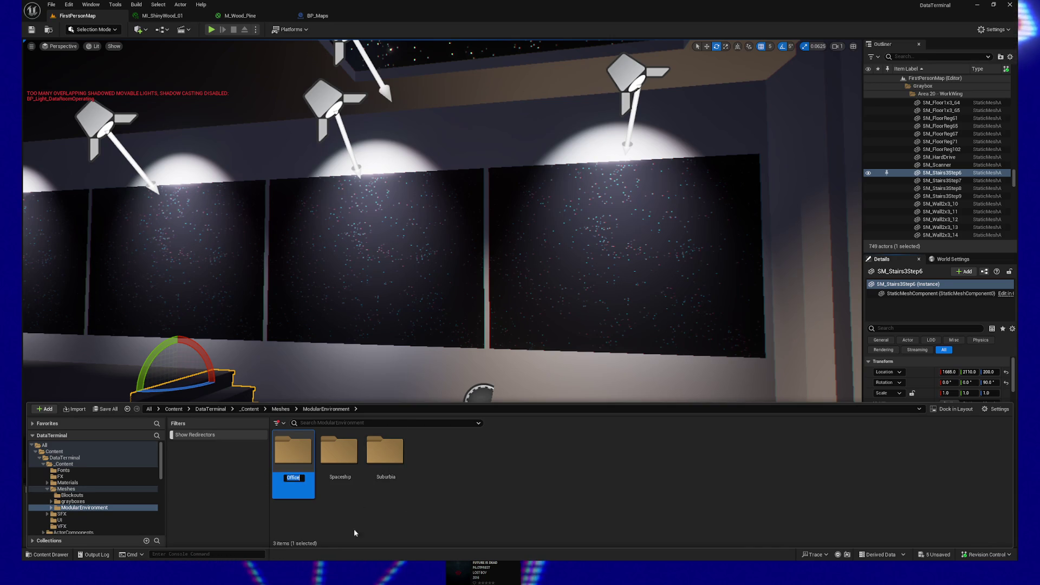
double_click(295, 457)
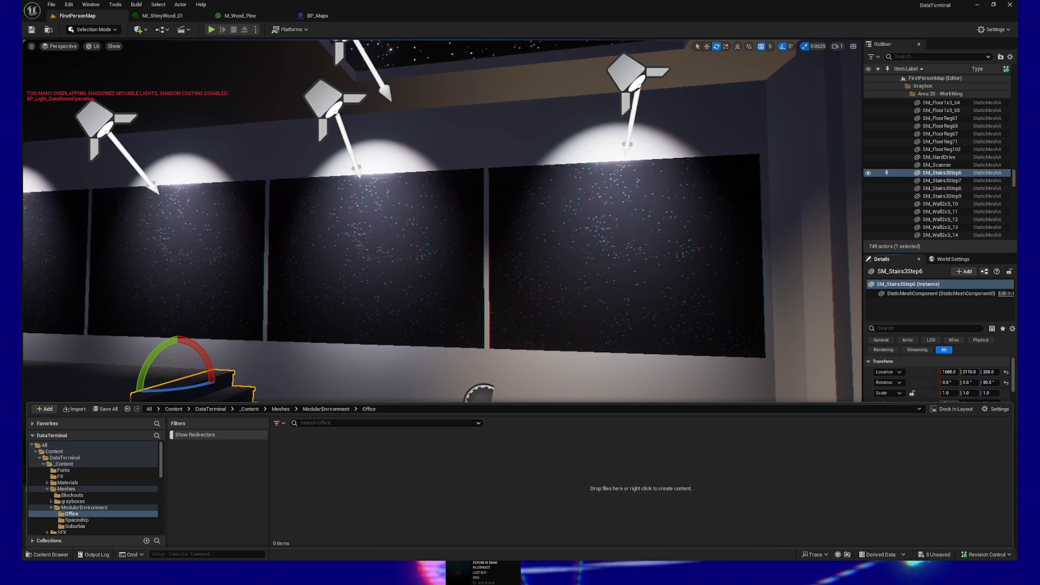
Drag the map frame FBX file from Explorer into the empty Office folder.
drag(375, 479, 373, 477)
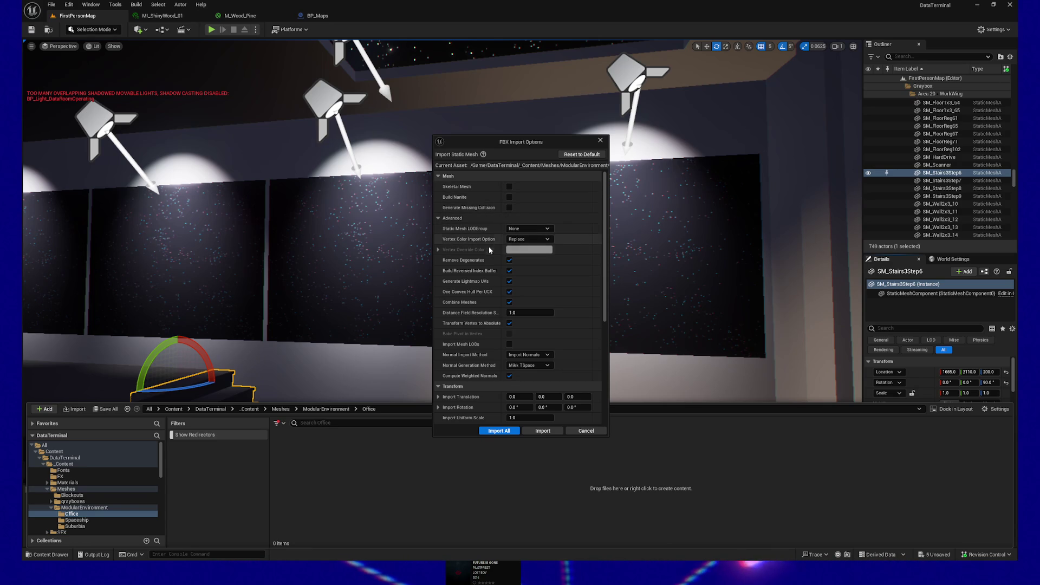
Import SM_MapFrame with Vertex Color Import Option at Replace and all other defaults.
scroll(520, 291, down, 3)
scroll(527, 292, down, 3)
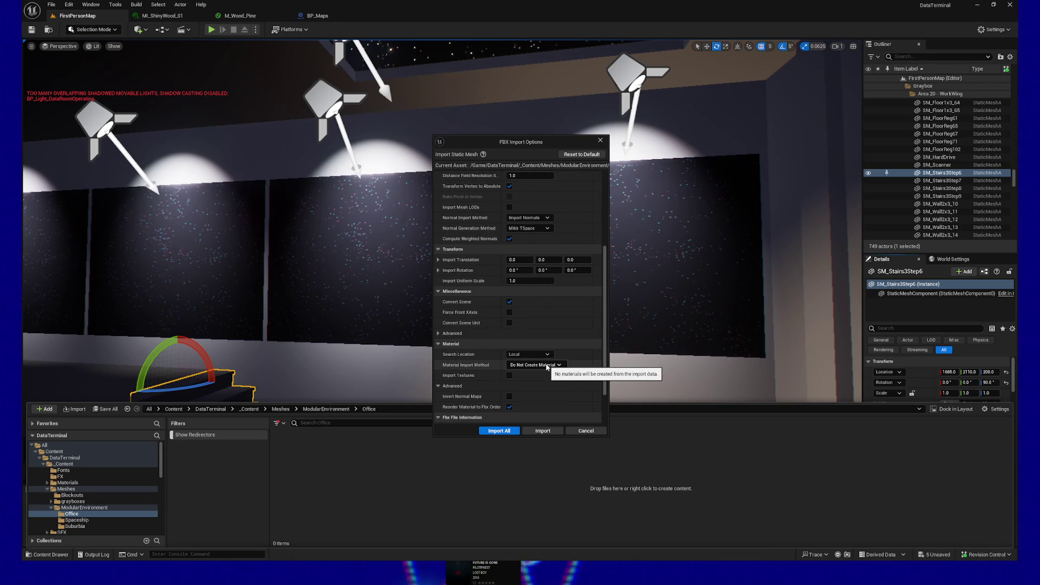
scroll(544, 367, down, 2)
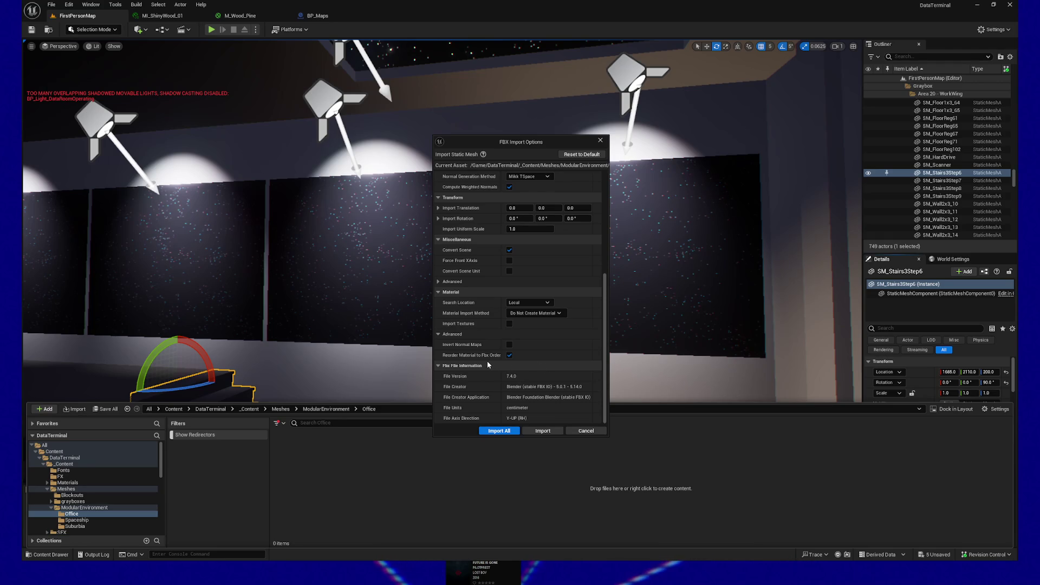
mouse_move(474, 349)
scroll(473, 347, up, 1)
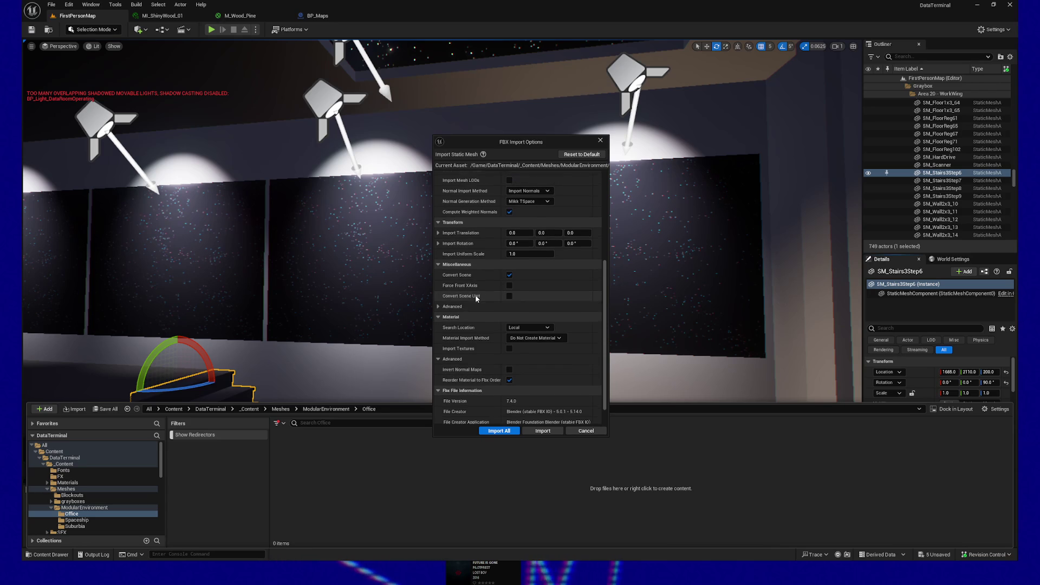
scroll(471, 293, up, 3)
scroll(467, 287, up, 6)
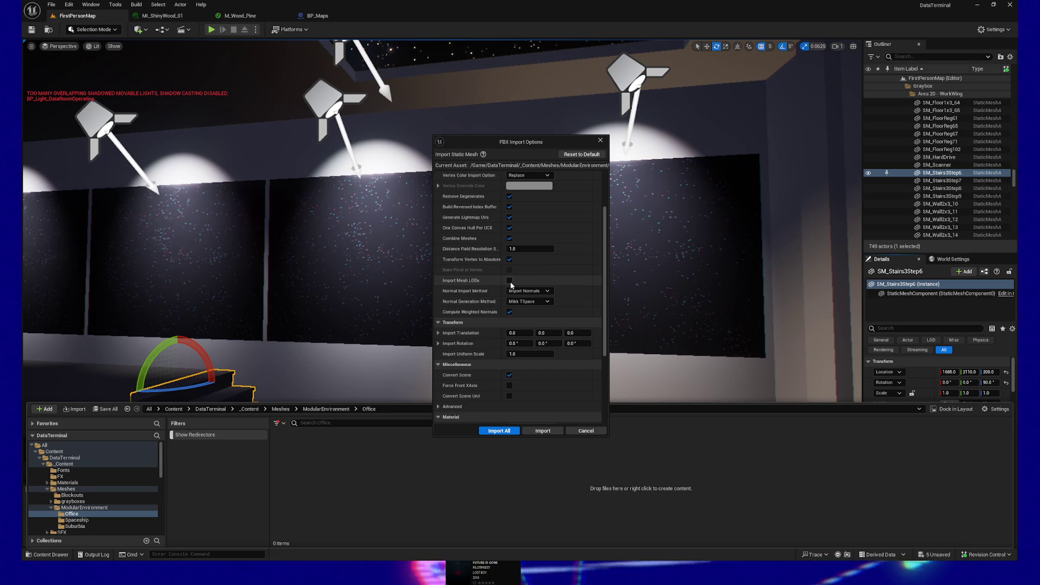
scroll(558, 275, up, 1)
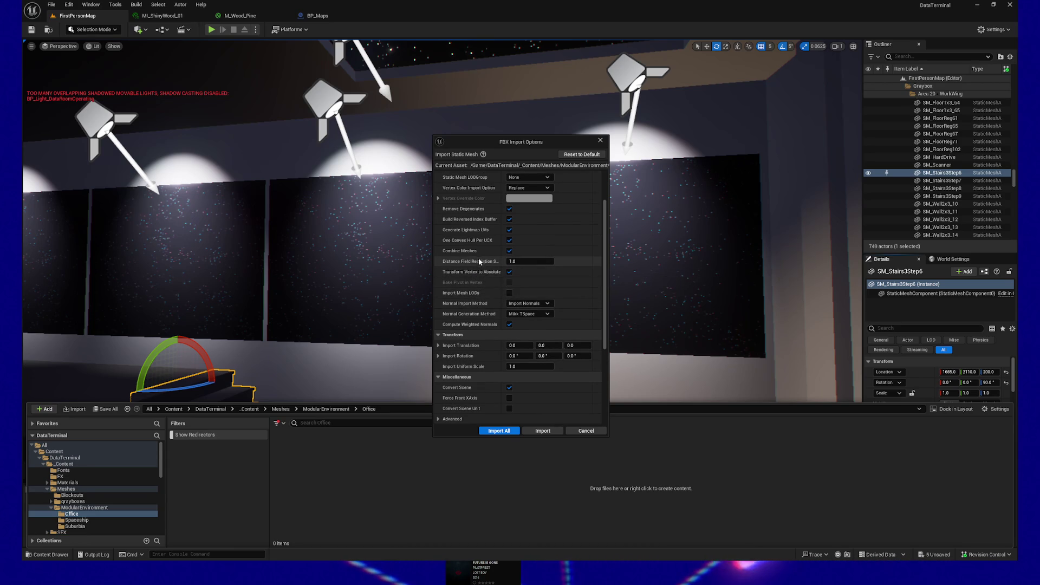
scroll(547, 316, up, 3)
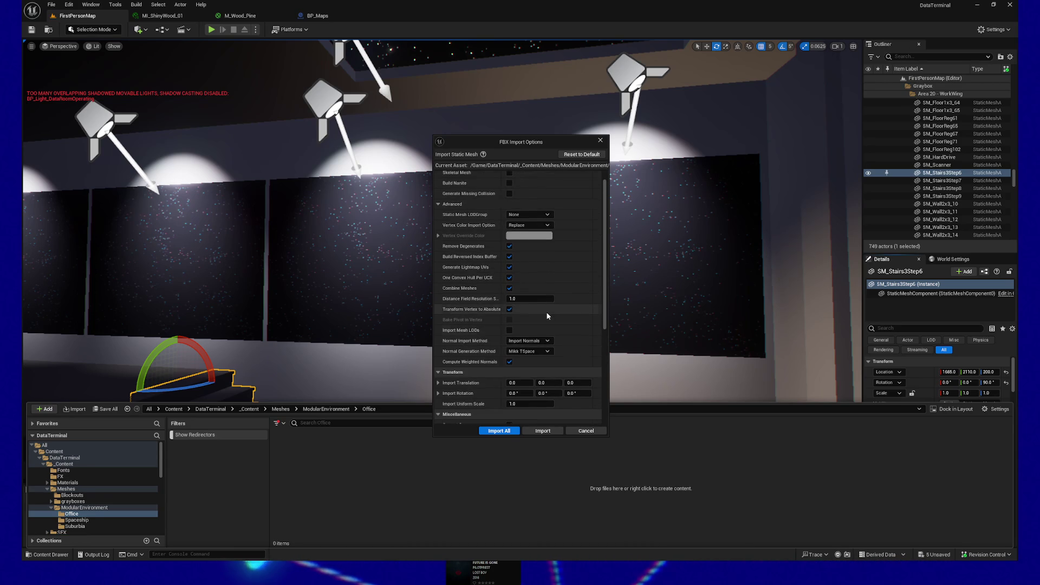
scroll(546, 310, up, 1)
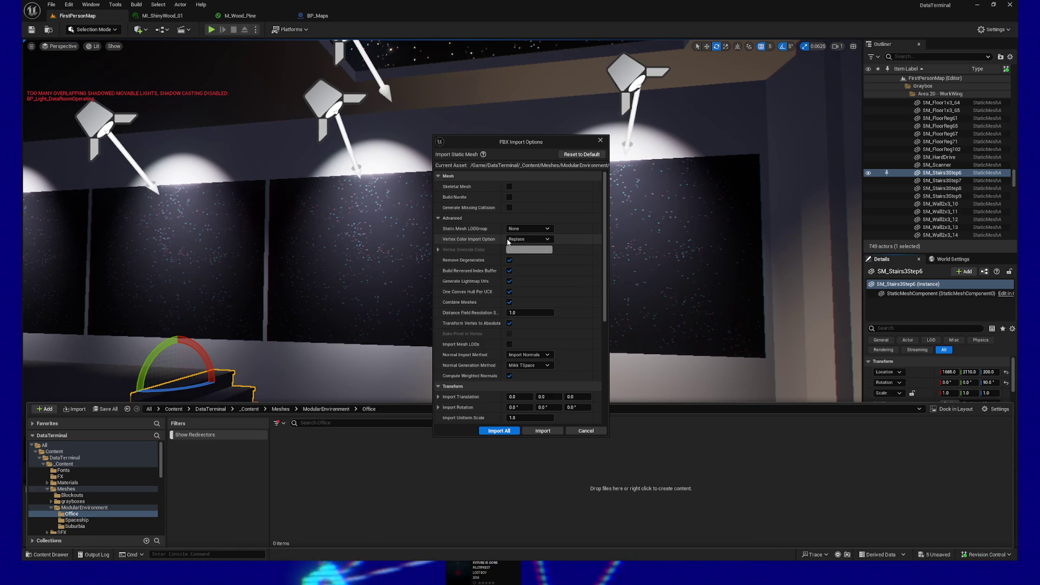
click(528, 239)
click(520, 246)
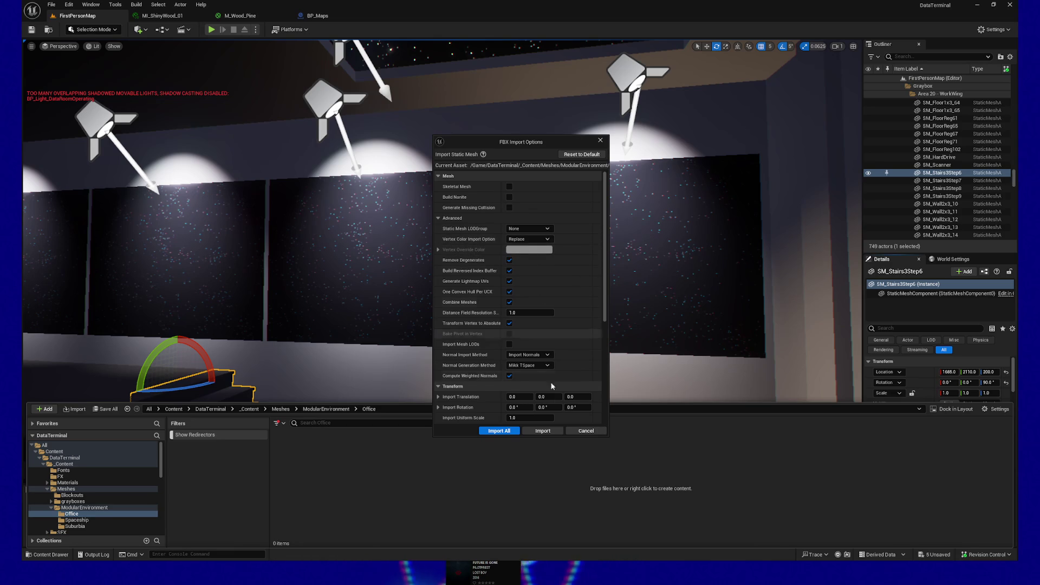
click(543, 429)
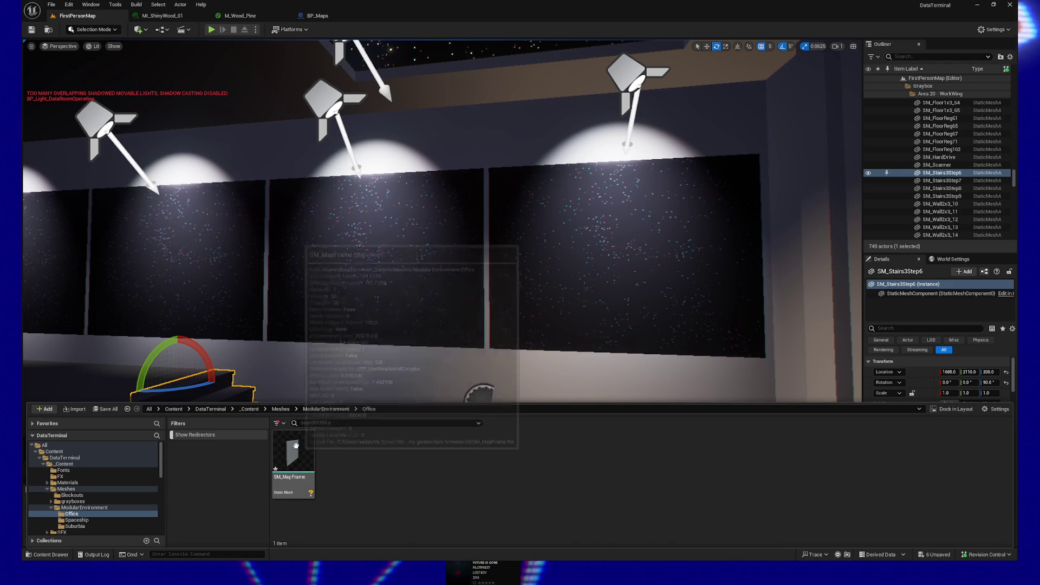
Test-place SM_MapFrame near the star panels, orbit around it, then delete it.
mouse_move(300, 459)
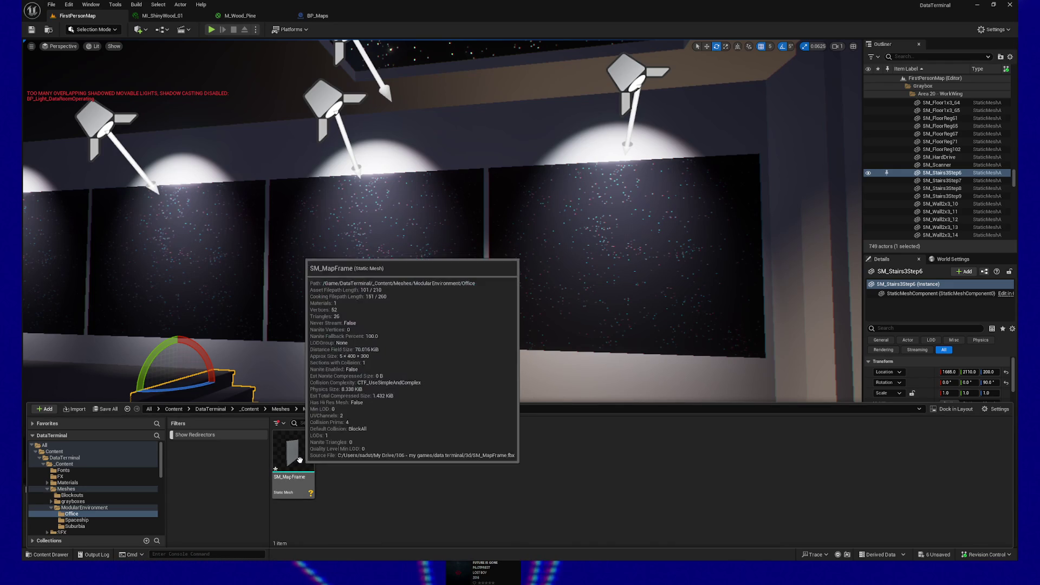
mouse_move(300, 459)
mouse_down()
mouse_move(414, 328)
mouse_move(479, 300)
mouse_move(414, 303)
mouse_up()
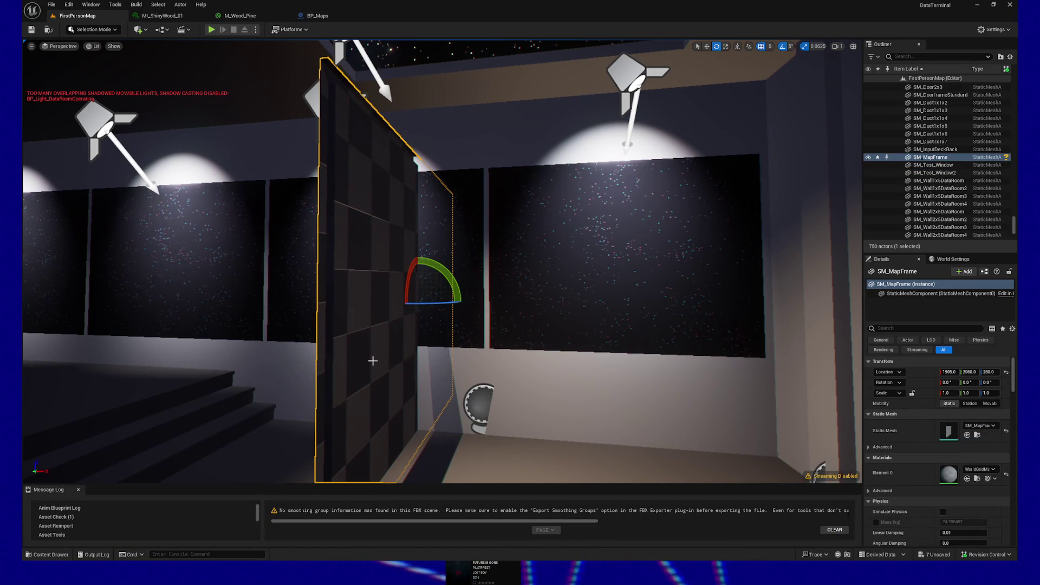
mouse_move(368, 359)
mouse_down()
mouse_move(303, 358)
mouse_move(303, 401)
mouse_up()
key(Delete)
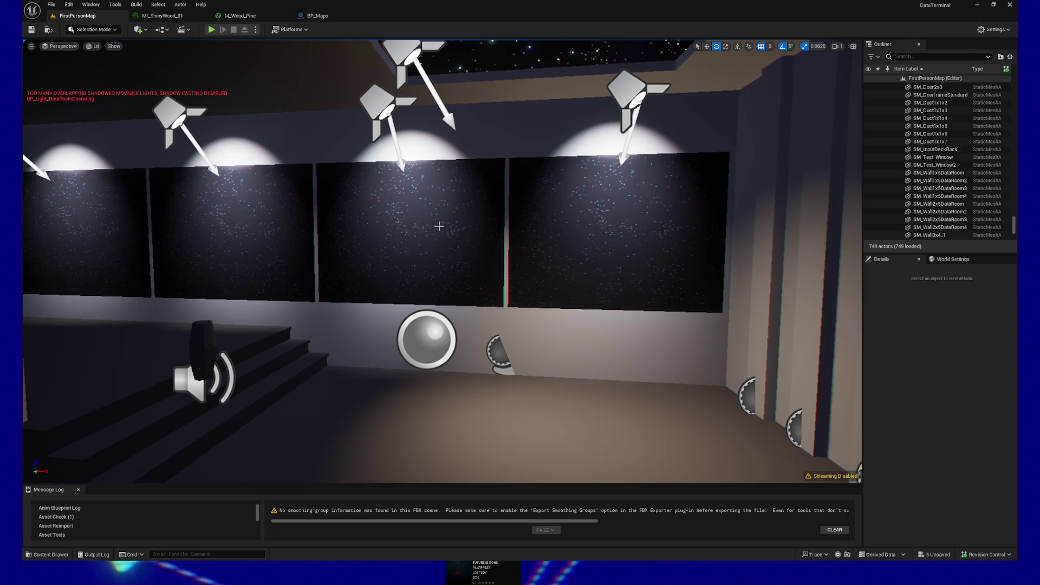
Bring up the Content Drawer showing the Office folder.
click(49, 554)
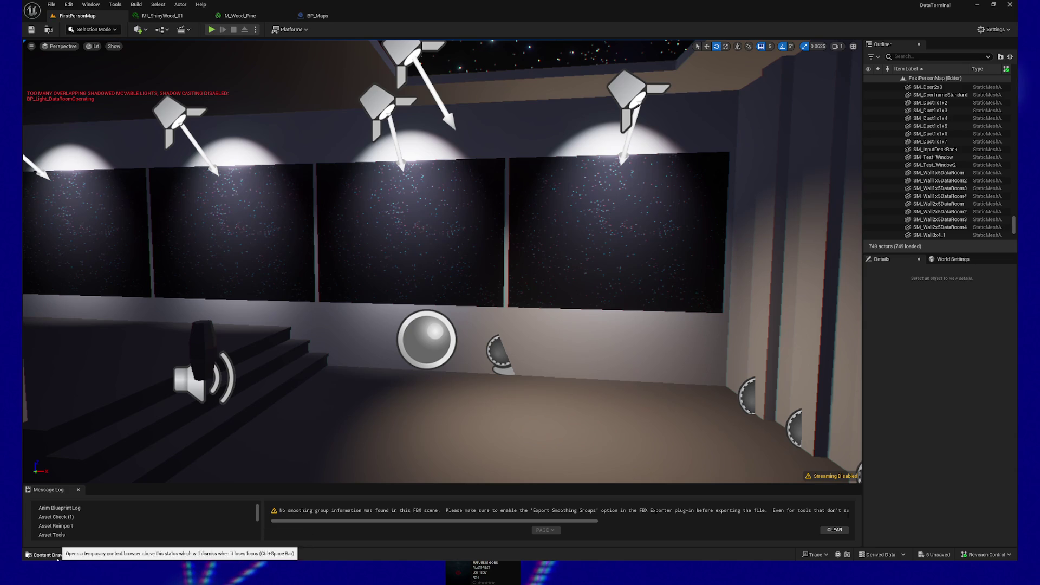
In BP_Maps, assign SM_MapFrame as Map1's static mesh.
mouse_move(295, 455)
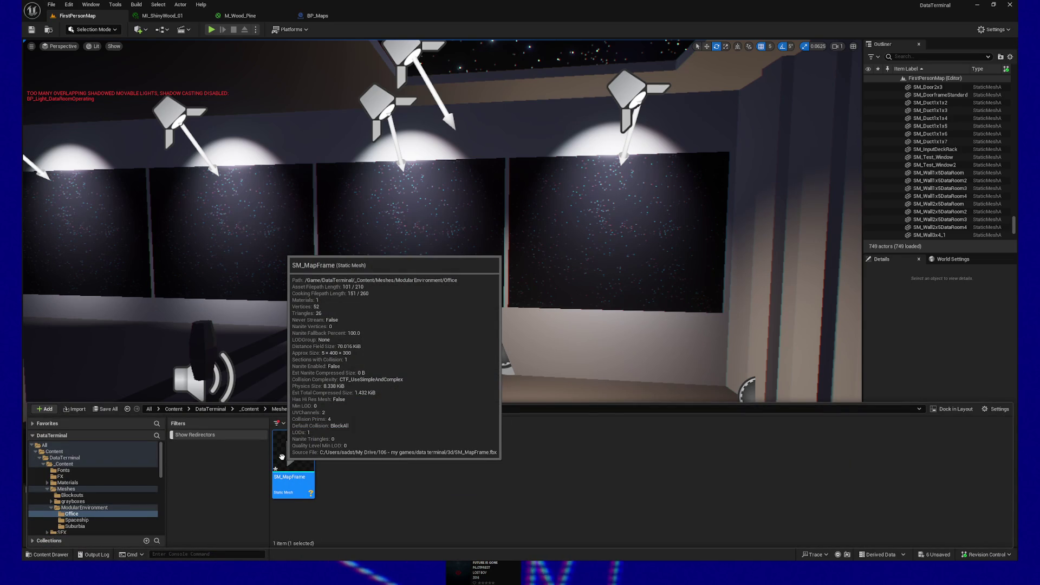
click(316, 15)
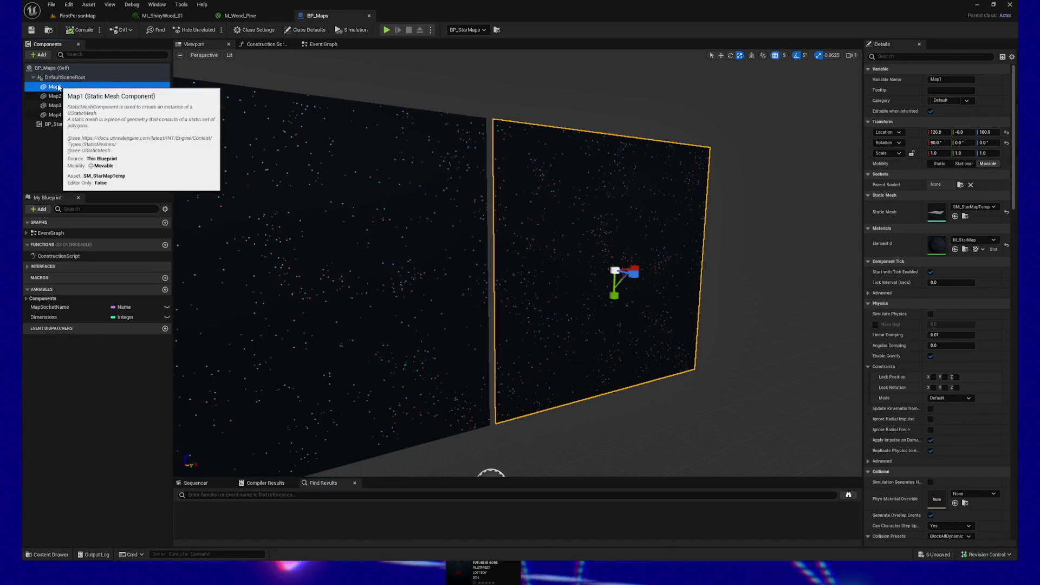
drag(659, 200, 580, 202)
click(955, 216)
mouse_move(704, 254)
mouse_down()
mouse_move(676, 260)
mouse_move(672, 250)
mouse_move(704, 250)
mouse_up()
Reset Map1's rotation to 0, 0, 0 and frame it in the viewport.
key(e)
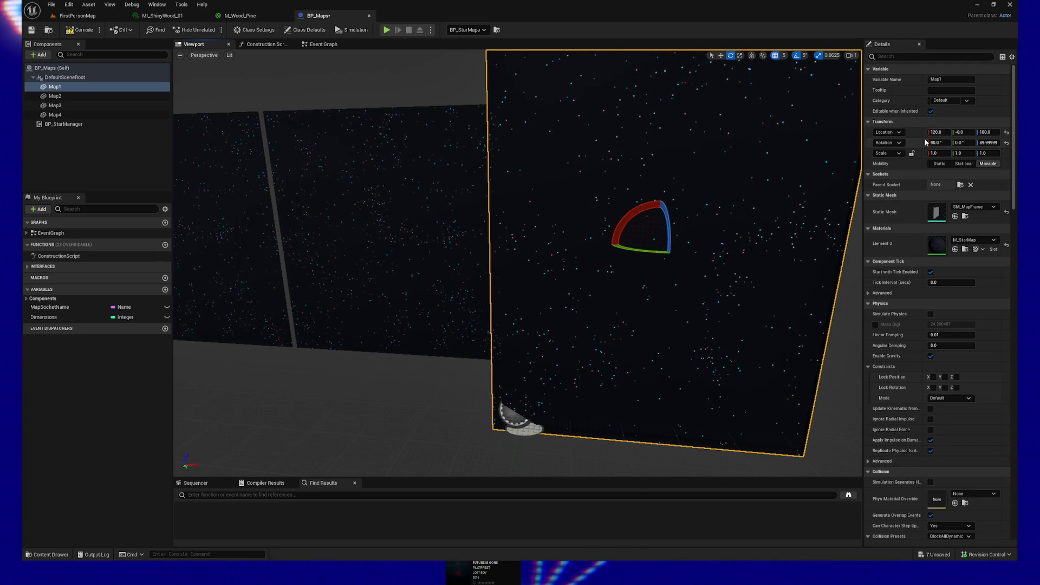
mouse_move(745, 204)
mouse_down()
mouse_move(704, 206)
mouse_move(692, 236)
mouse_move(544, 215)
mouse_up()
drag(666, 260, 653, 267)
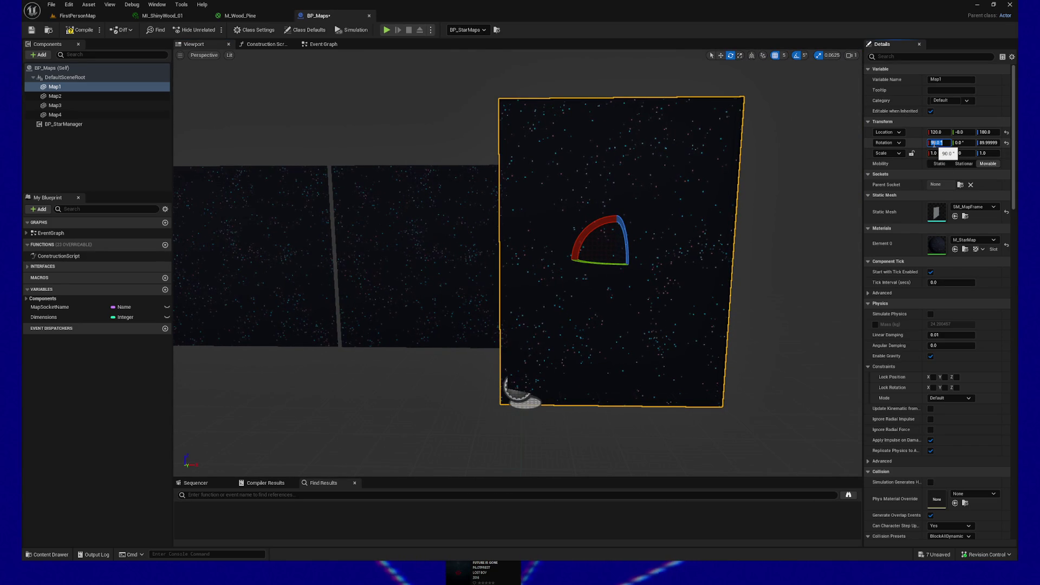
key(Tab)
key(Tab)
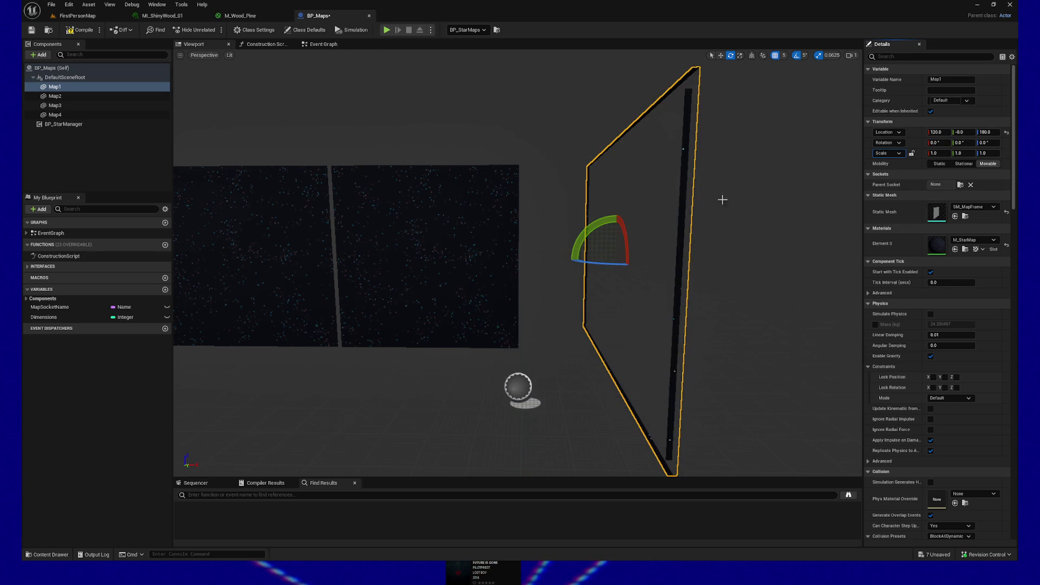
key(f)
drag(690, 280, 641, 280)
mouse_move(412, 282)
mouse_down()
mouse_move(379, 273)
mouse_move(336, 287)
mouse_move(336, 238)
mouse_move(423, 303)
mouse_move(423, 290)
mouse_up()
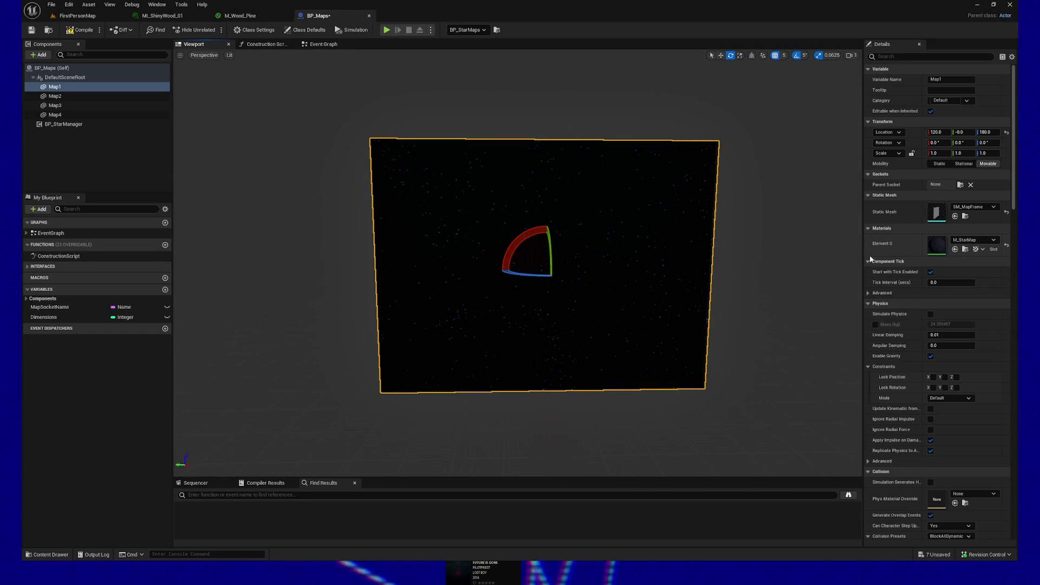
mouse_move(692, 270)
mouse_down()
mouse_move(671, 270)
mouse_move(701, 255)
mouse_move(683, 265)
mouse_move(688, 254)
mouse_move(694, 271)
mouse_up()
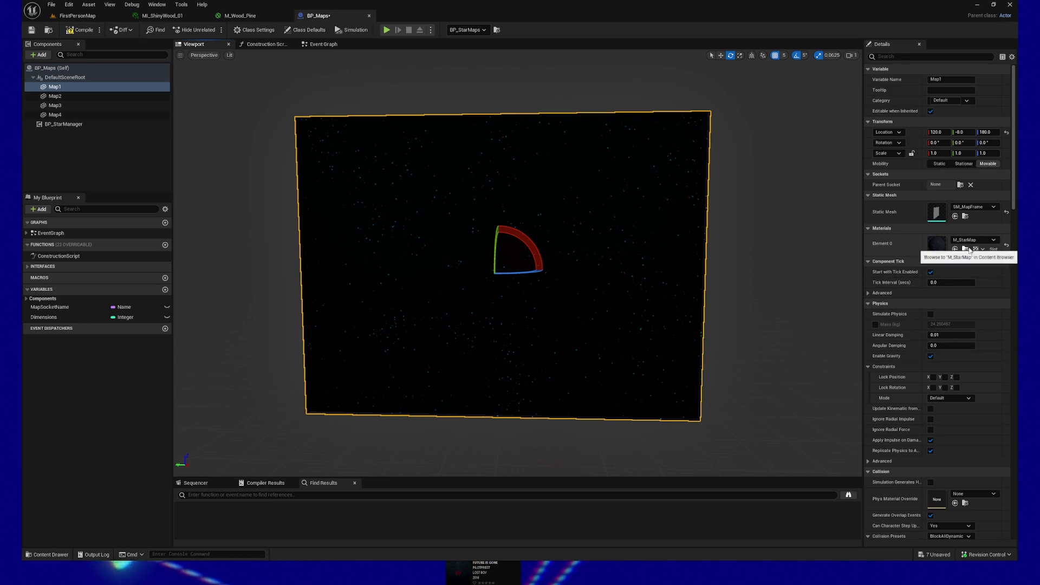
Search Map1's Element 0 material picker for a wood material.
click(982, 240)
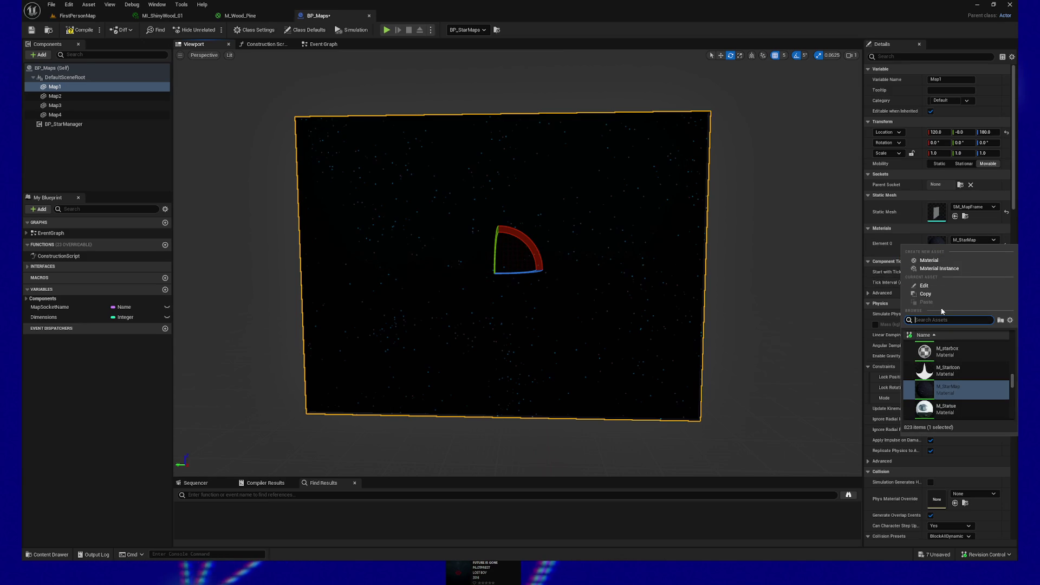
text(MI_wo)
key(BackSpace)
key(BackSpace)
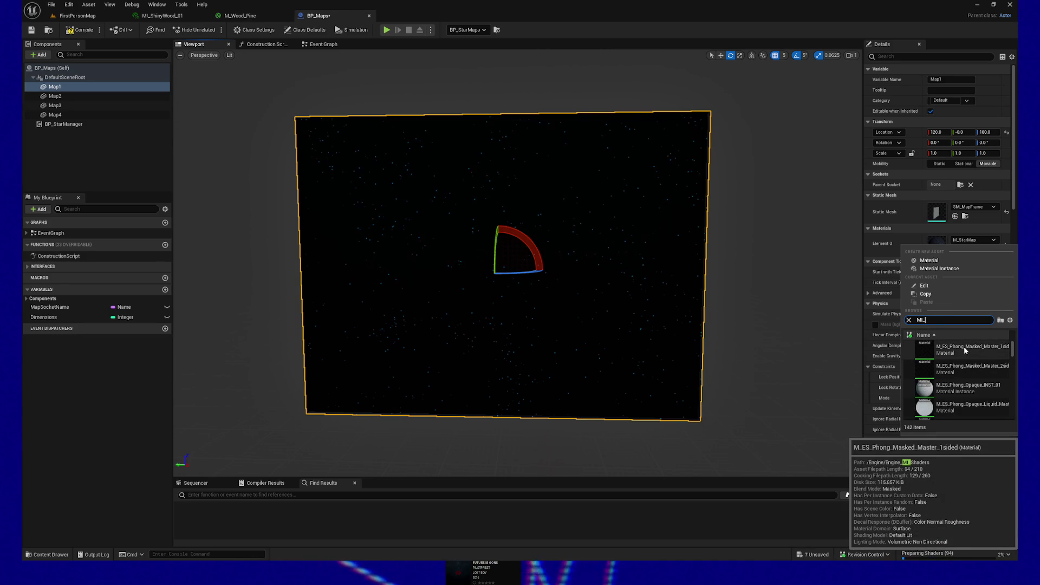
text(test)
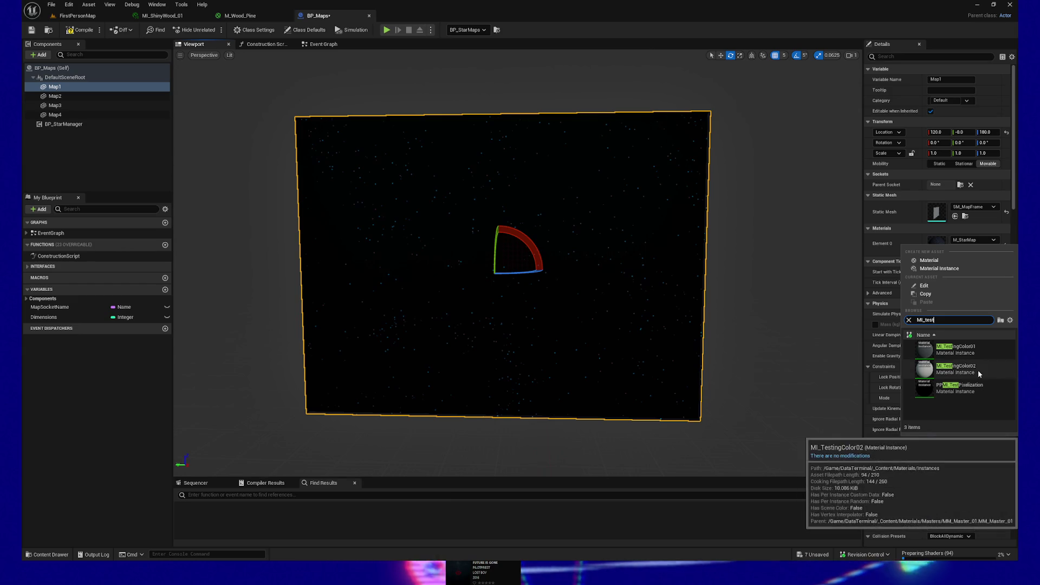
key(BackSpace)
key(BackSpace)
key(BackSpace)
key(BackSpace)
text(wood)
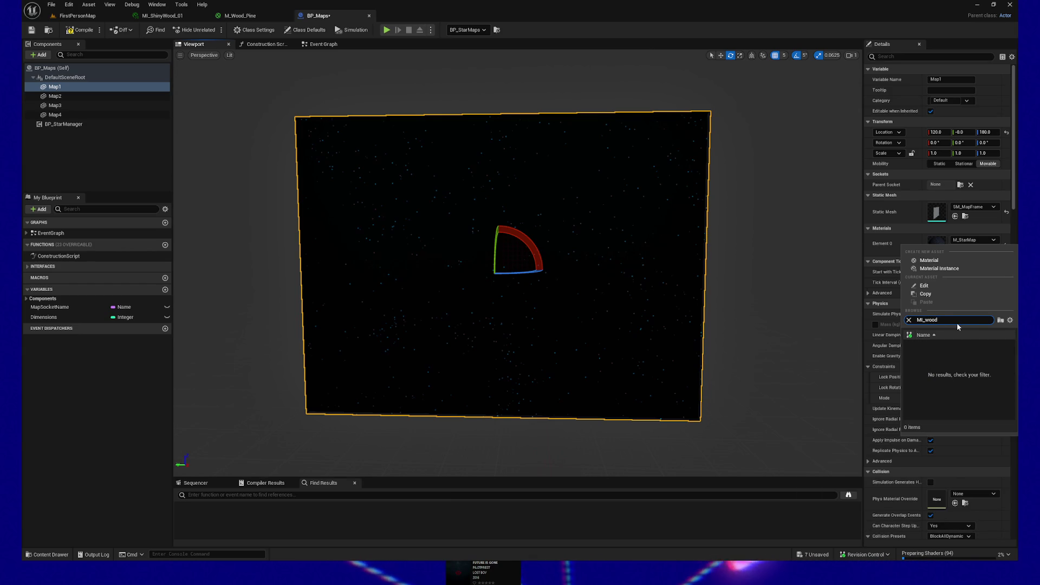
key(BackSpace)
key(BackSpace)
key(BackSpace)
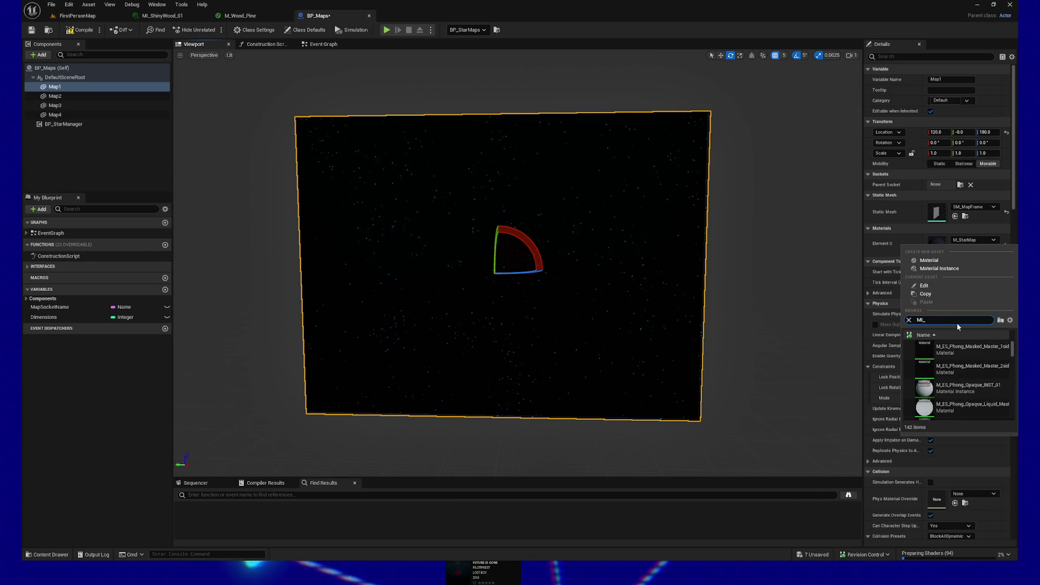
text(_wood)
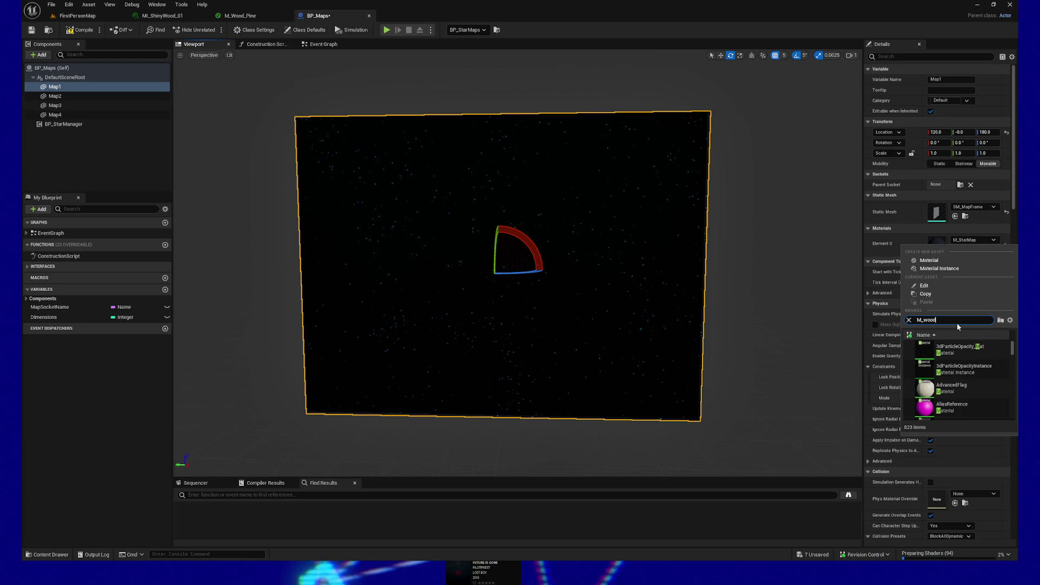
mouse_move(986, 357)
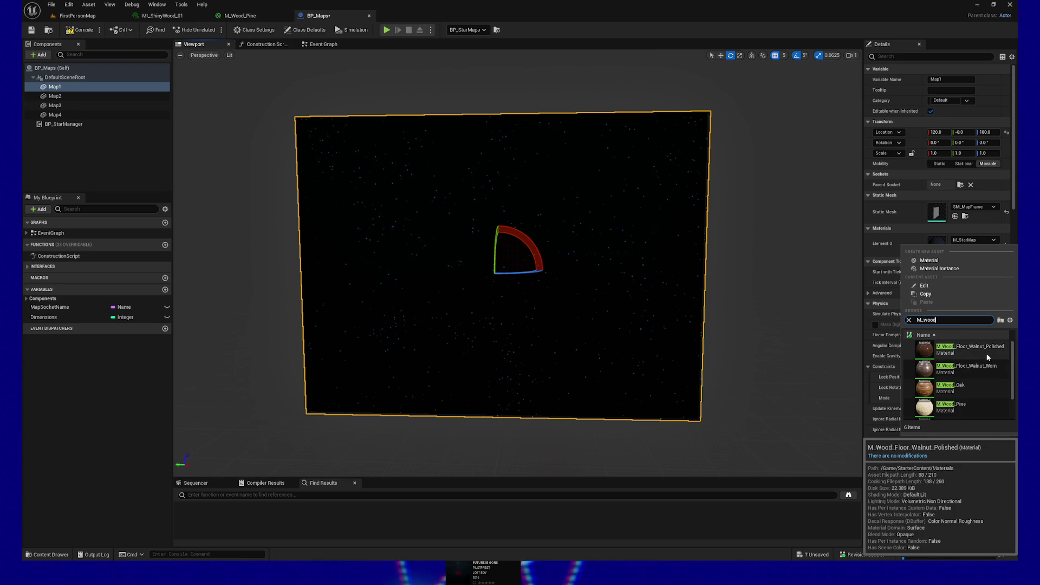
scroll(979, 391, down, 1)
scroll(979, 391, down, 1)
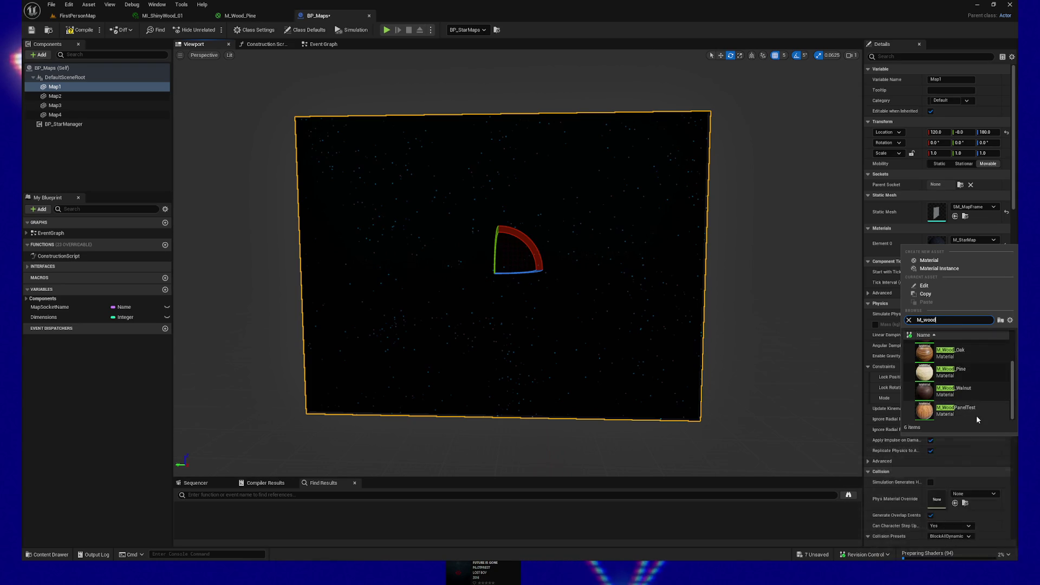
mouse_move(974, 376)
scroll(972, 373, up, 2)
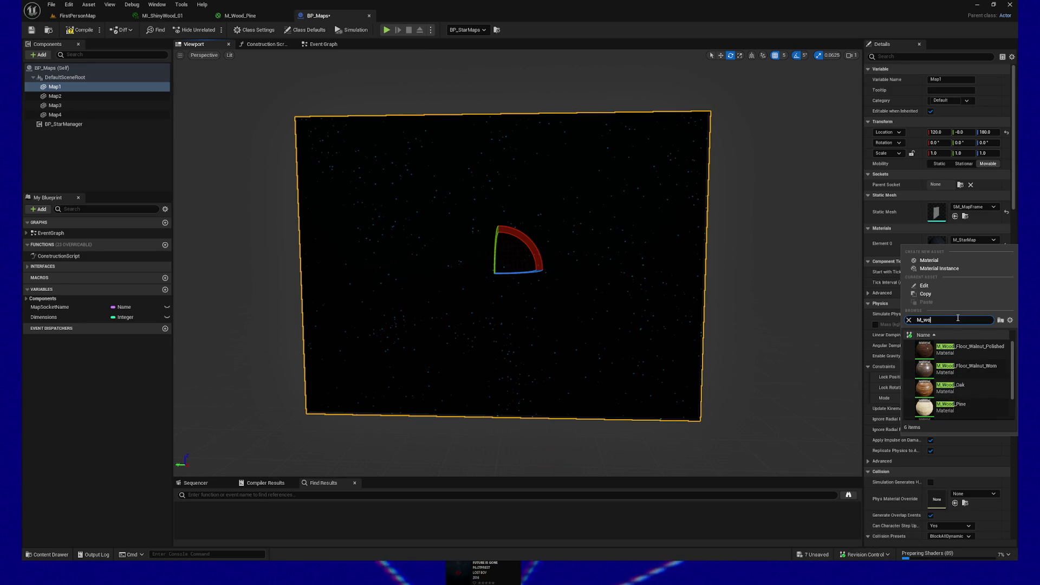
Assign MI_ShinyWood_01 to the frame's material slot and save BP_Maps.
text(pae)
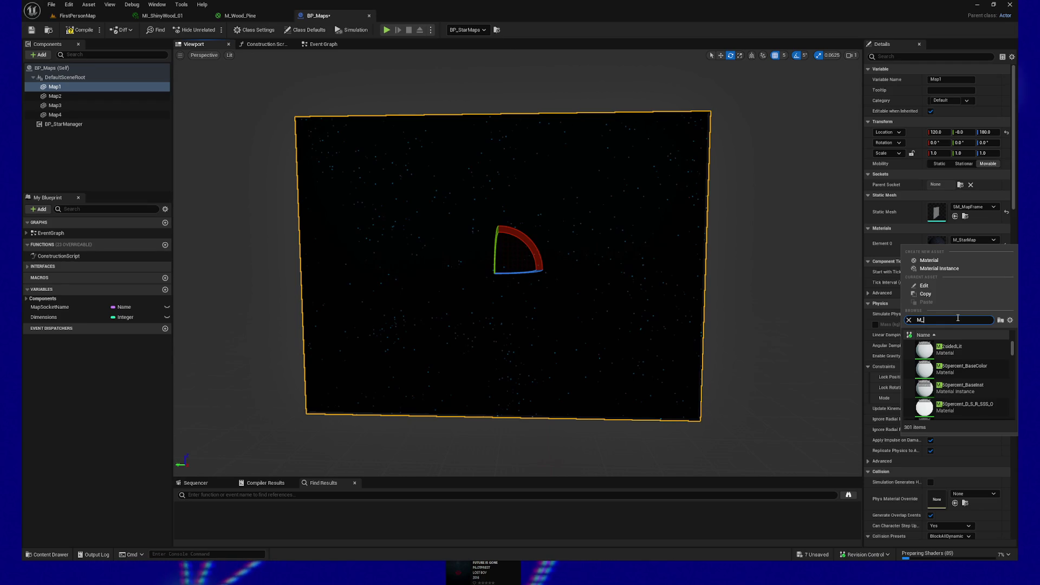
text(shin)
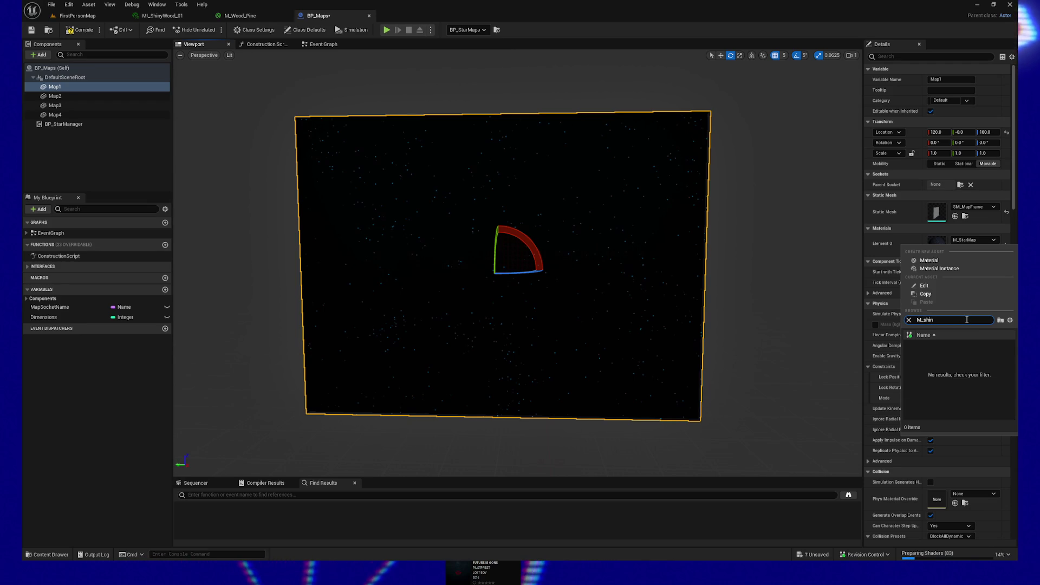
key(BackSpace)
key(BackSpace)
key(BackSpace)
text(I_s)
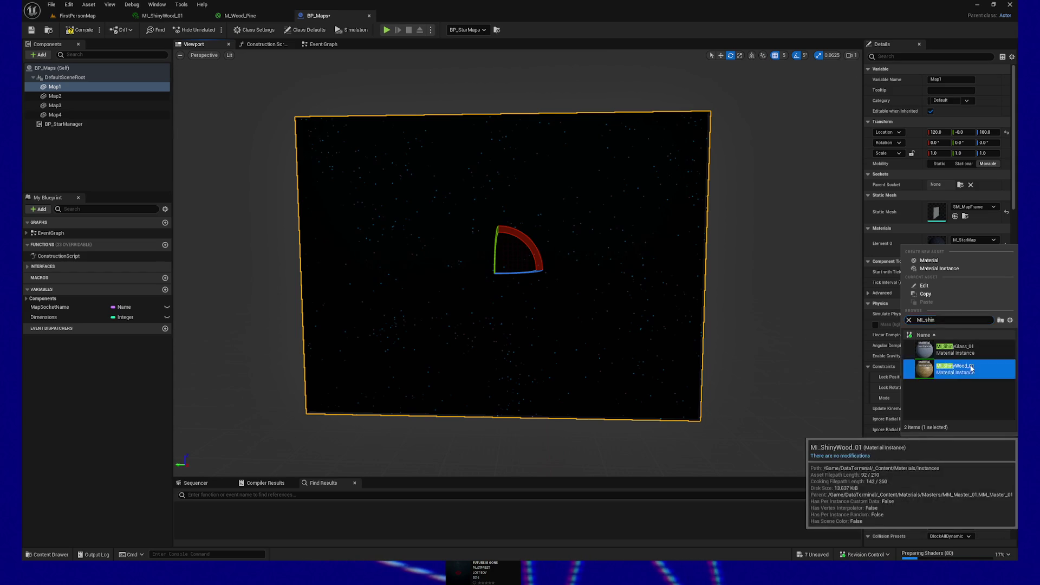
click(958, 350)
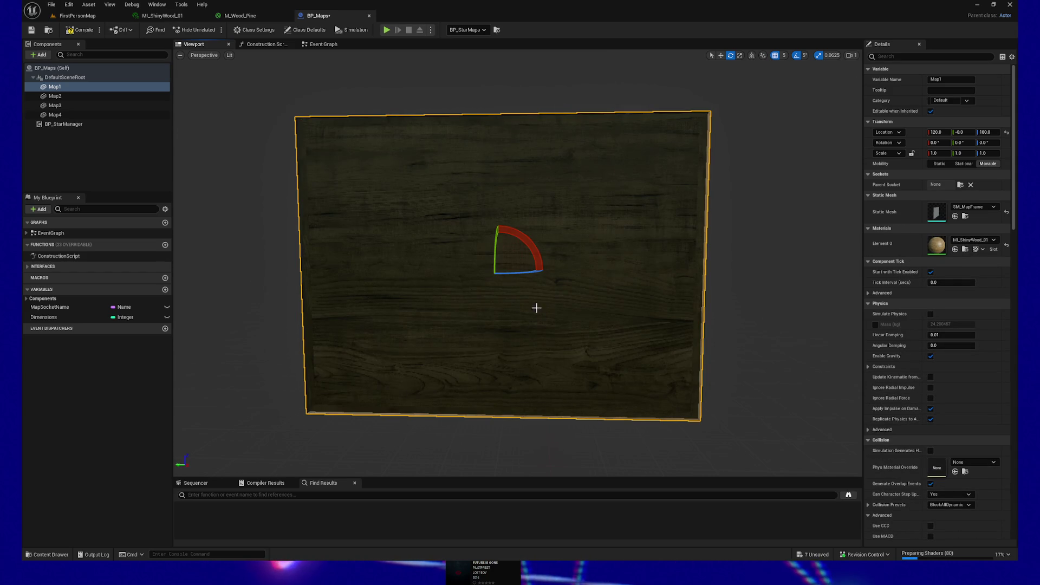
click(32, 30)
click(90, 19)
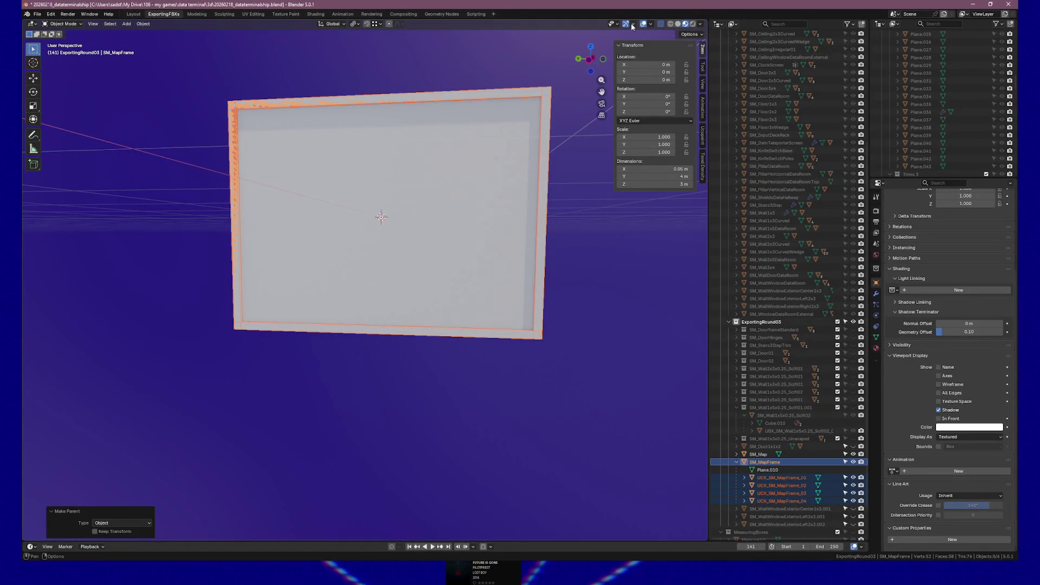
Enable the Face Orientation overlay and select all SM_MapFrame objects, revealing red faces.
click(651, 25)
click(599, 174)
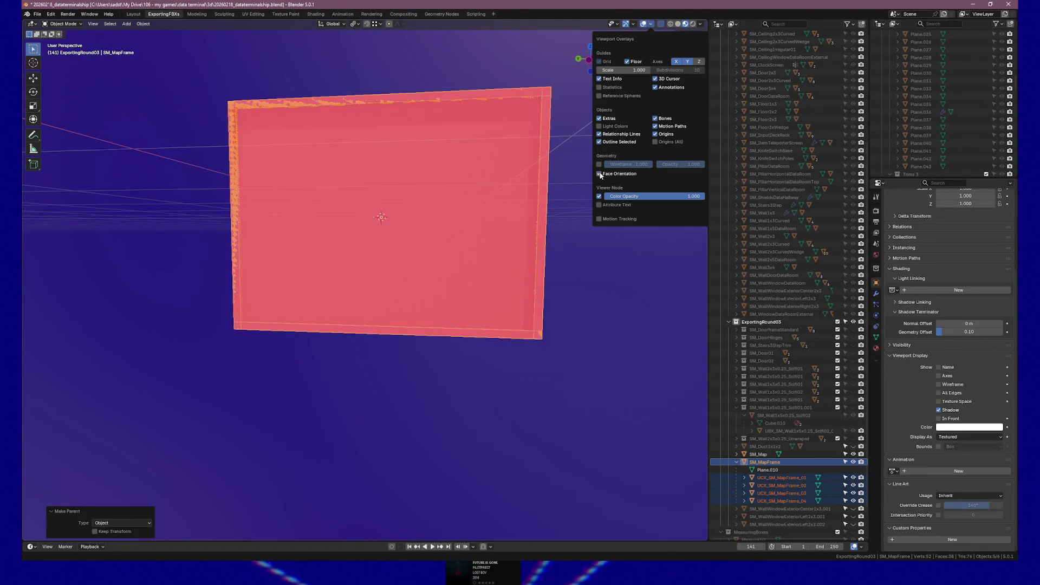
drag(514, 186, 469, 193)
click(414, 228)
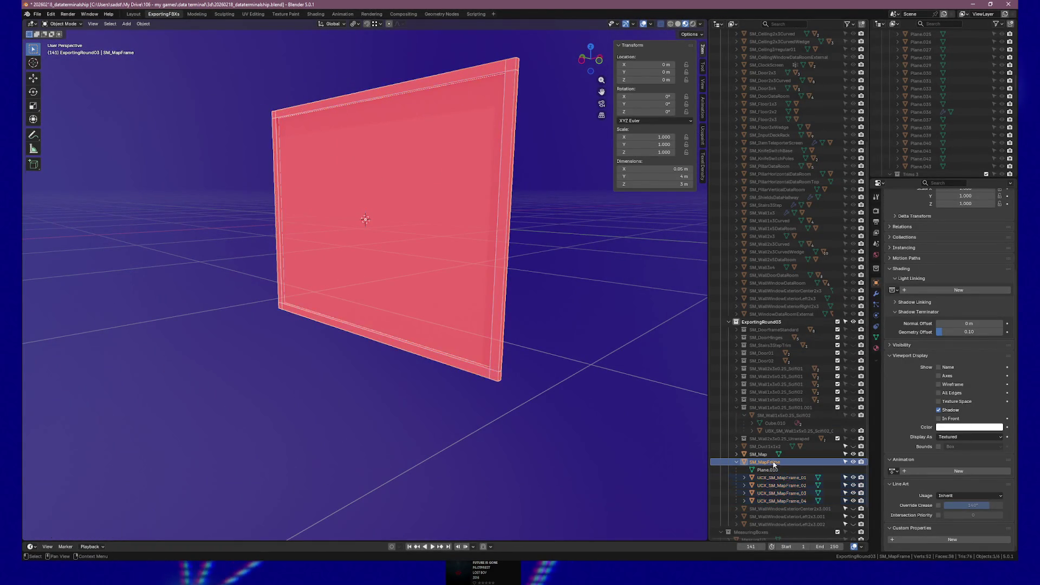
key(a)
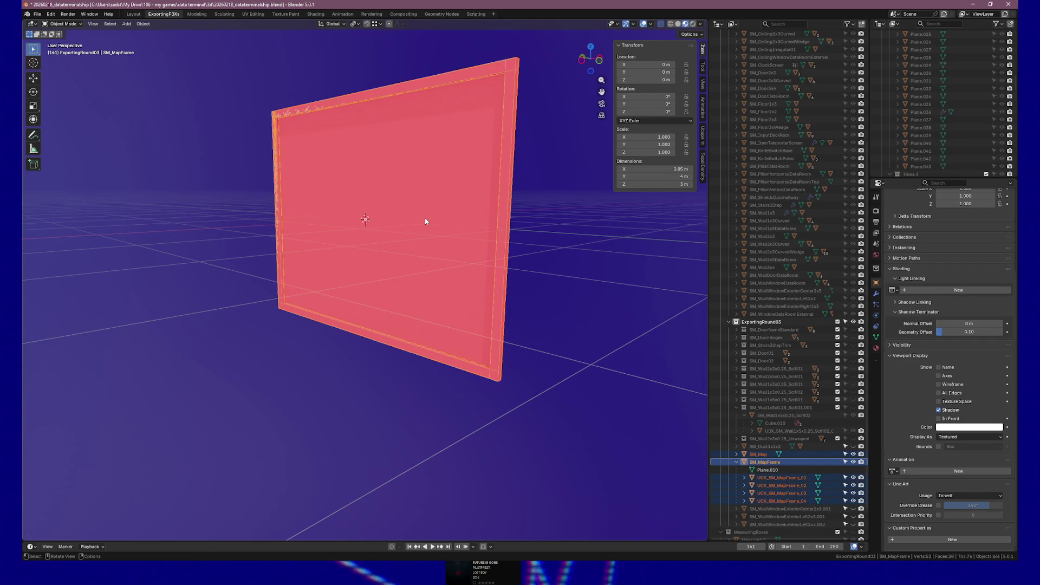
Recalculate SM_MapFrame's normals outside and flip the one remaining wrong-facing face.
key(Tab)
key(alt+n)
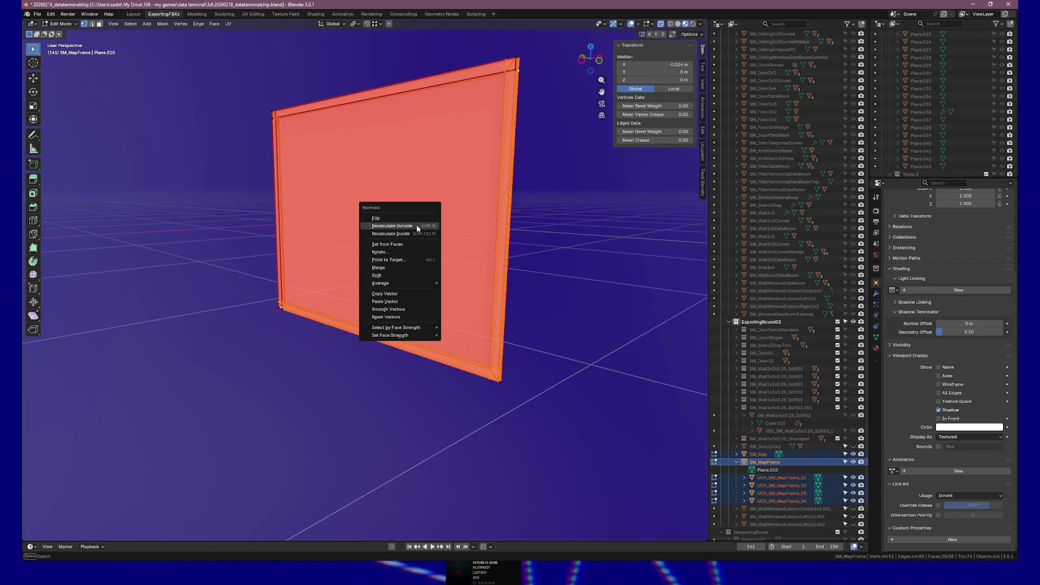
click(421, 227)
mouse_move(483, 220)
mouse_down()
mouse_move(339, 220)
mouse_move(398, 221)
mouse_up()
click(411, 216)
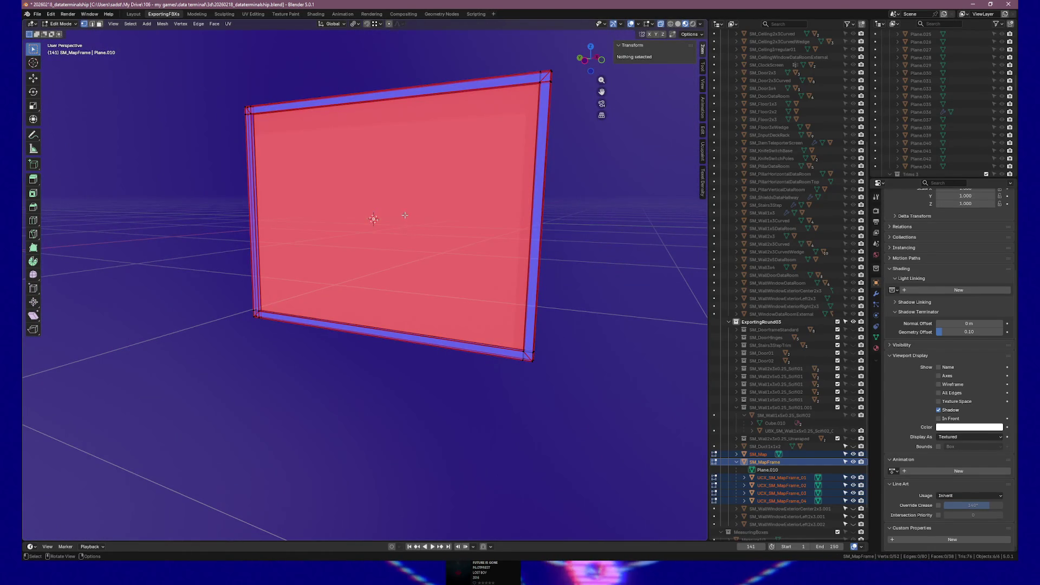
click(385, 204)
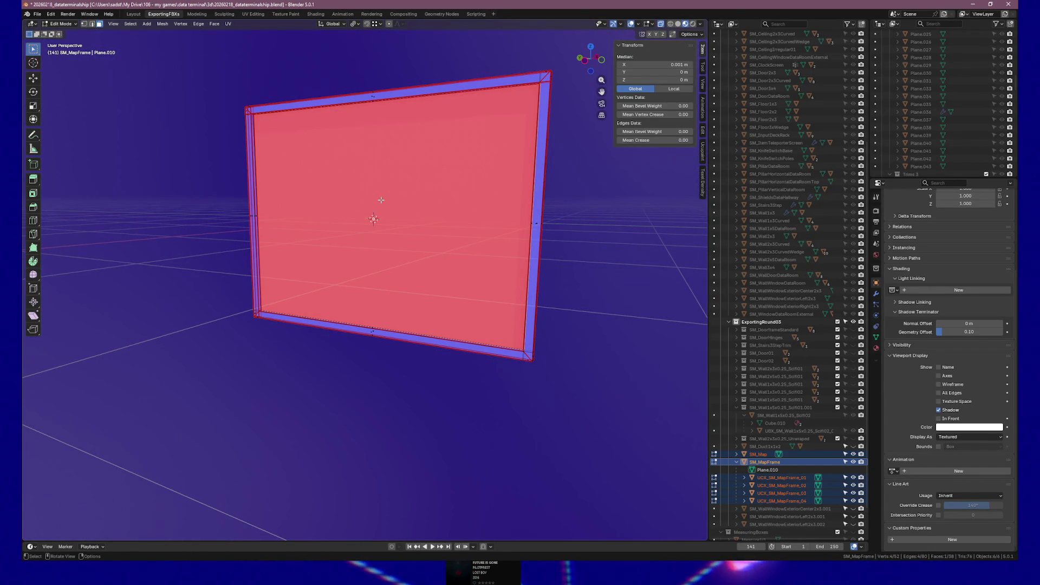
key(u)
key(Escape)
key(alt+n)
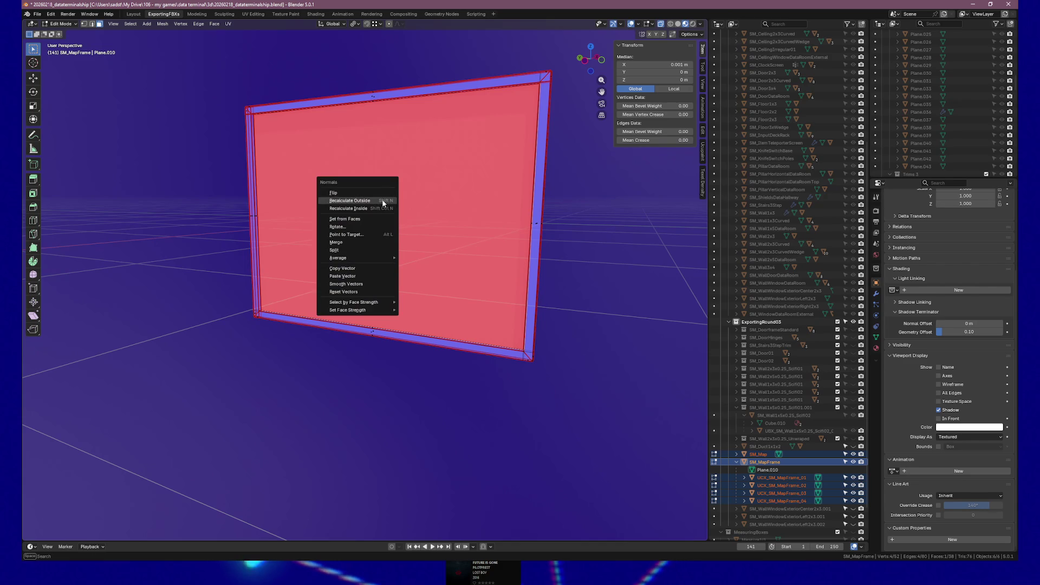
click(333, 193)
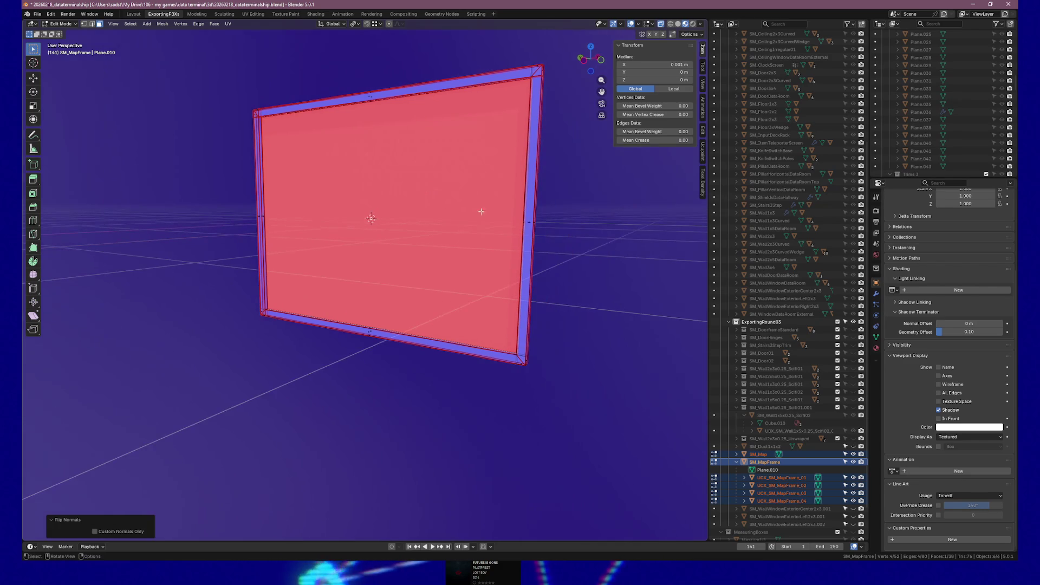
Return to Object Mode and select only SM_MapFrame.
key(Tab)
key(alt+a)
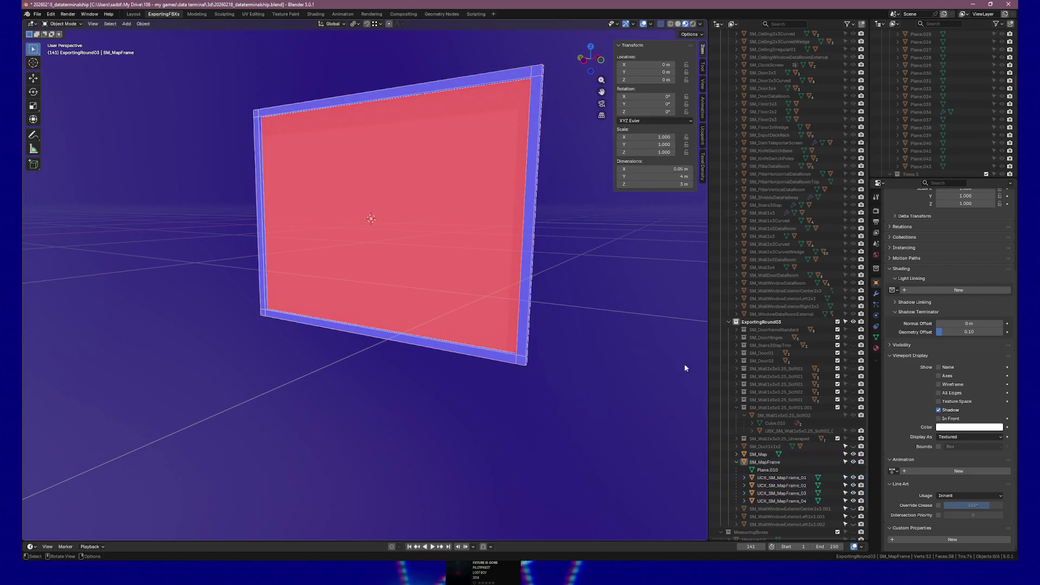
key(a)
key(Tab)
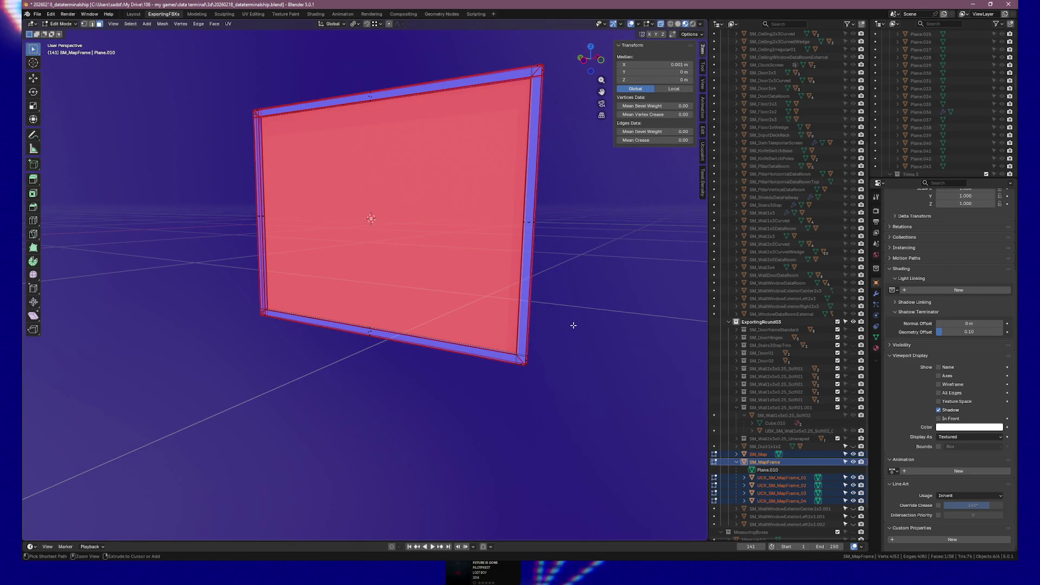
key(Tab)
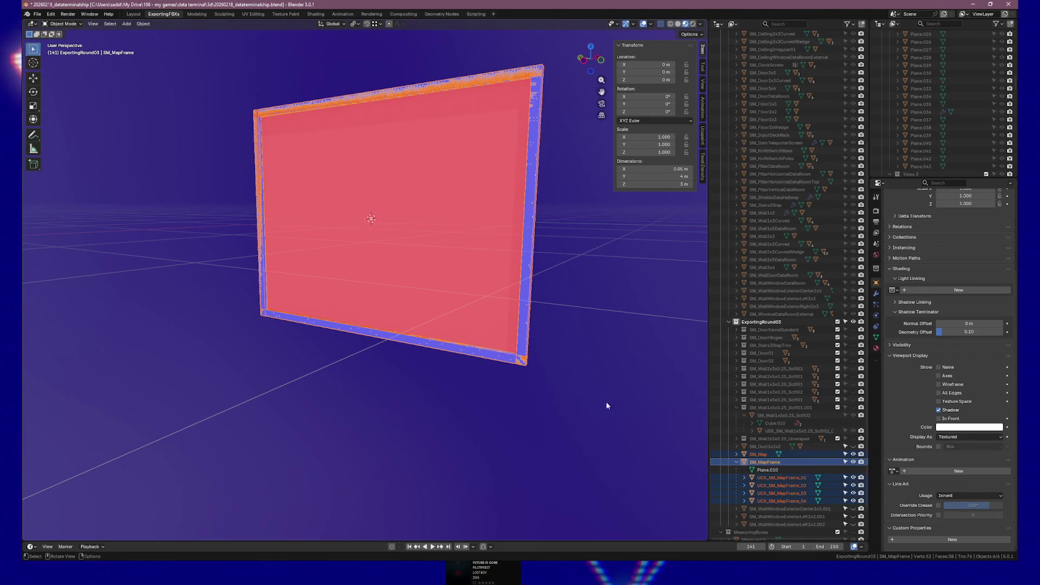
click(469, 288)
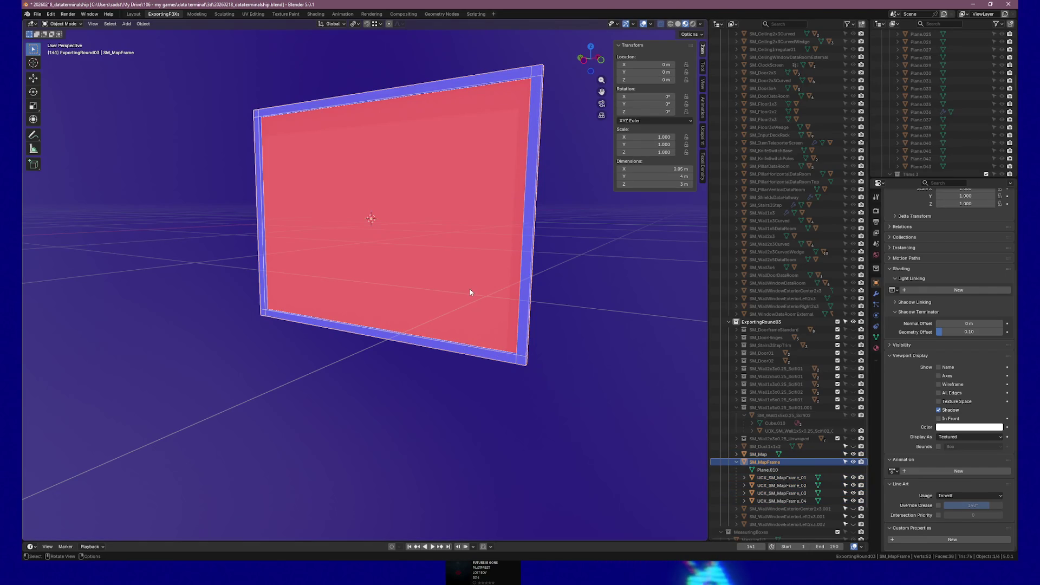
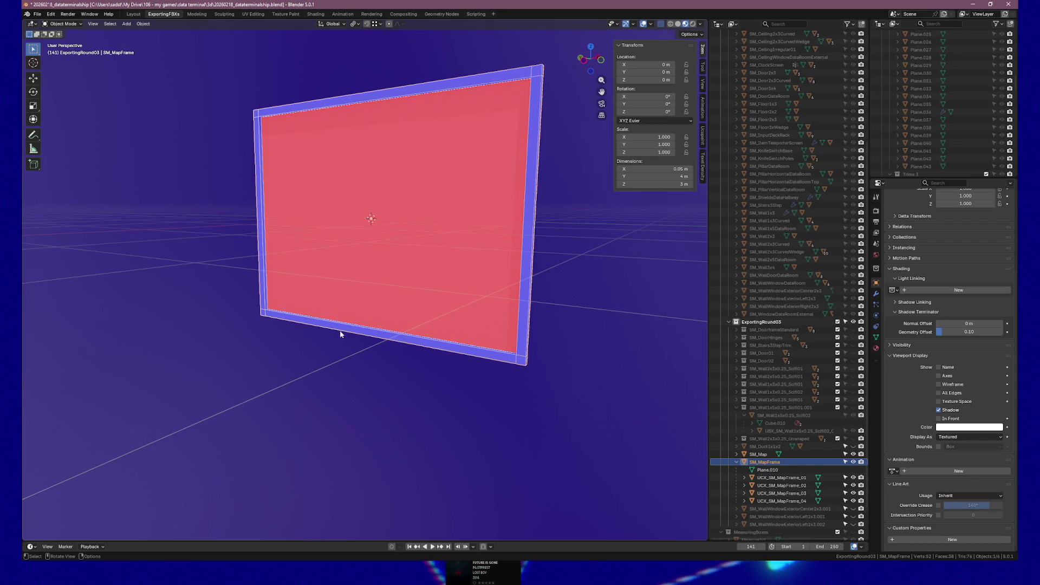
Select the red SM_Map plane in the Outliner in place of SM_MapFrame.
click(390, 234)
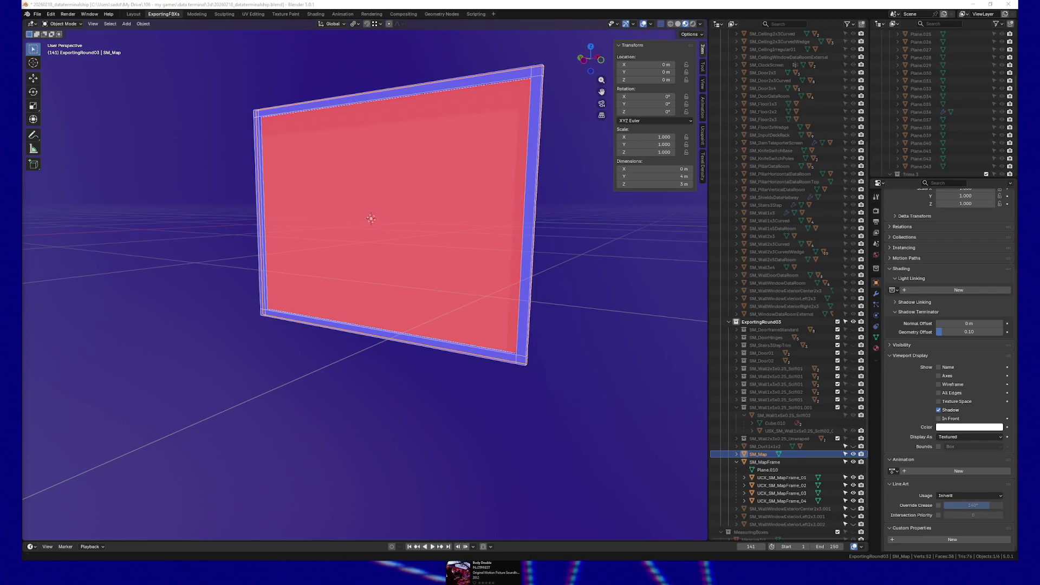
Flip the normals of SM_Map's single face in Edit Mode, then return to Object Mode.
click(406, 208)
key(Tab)
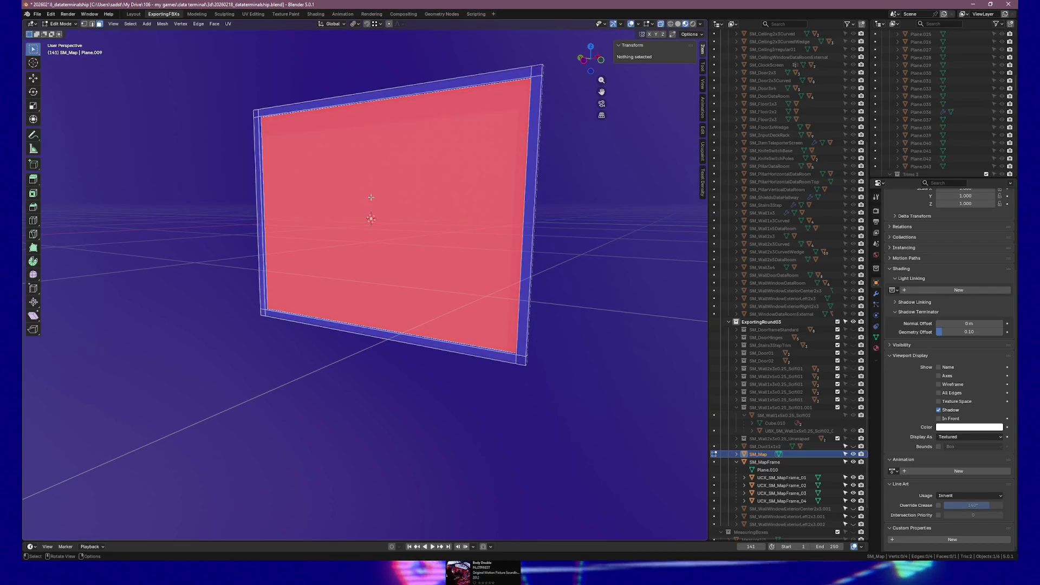
click(381, 215)
key(alt+n)
key(Escape)
key(alt+n)
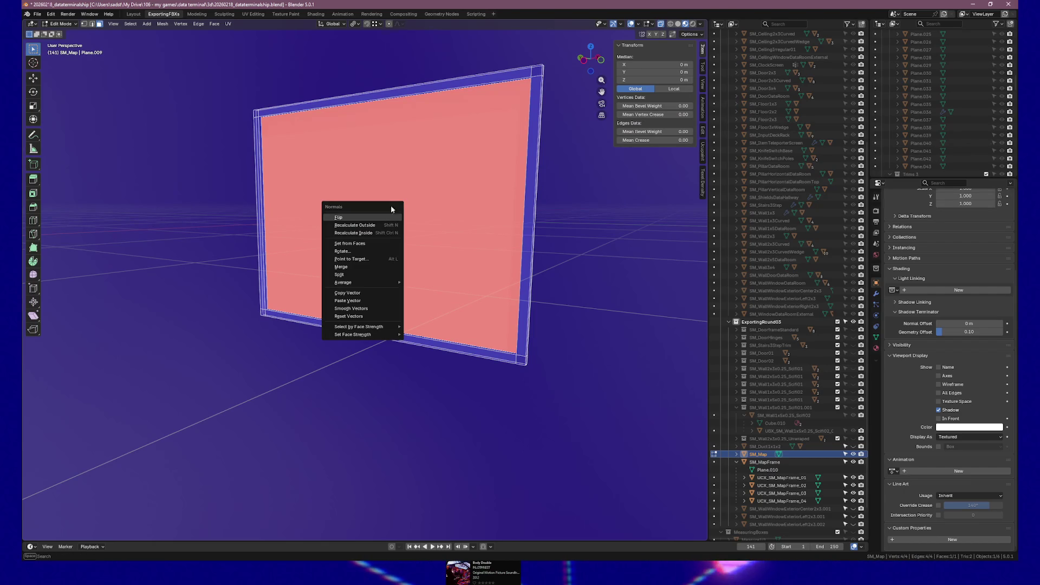
click(376, 217)
key(Tab)
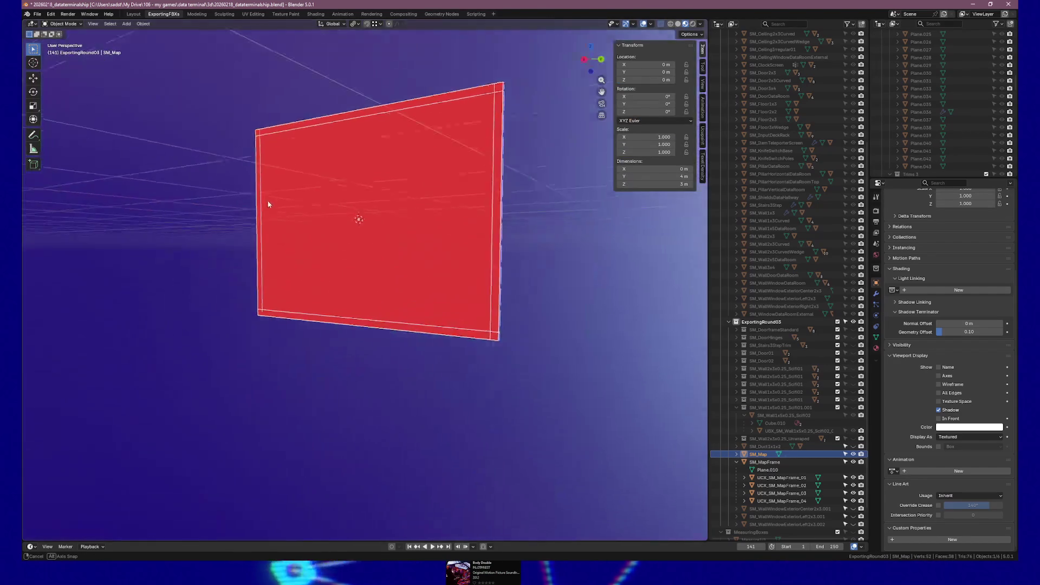
Orbit to check both sides of SM_Map, then select SM_MapFrame.
drag(267, 204, 174, 208)
drag(363, 189, 412, 201)
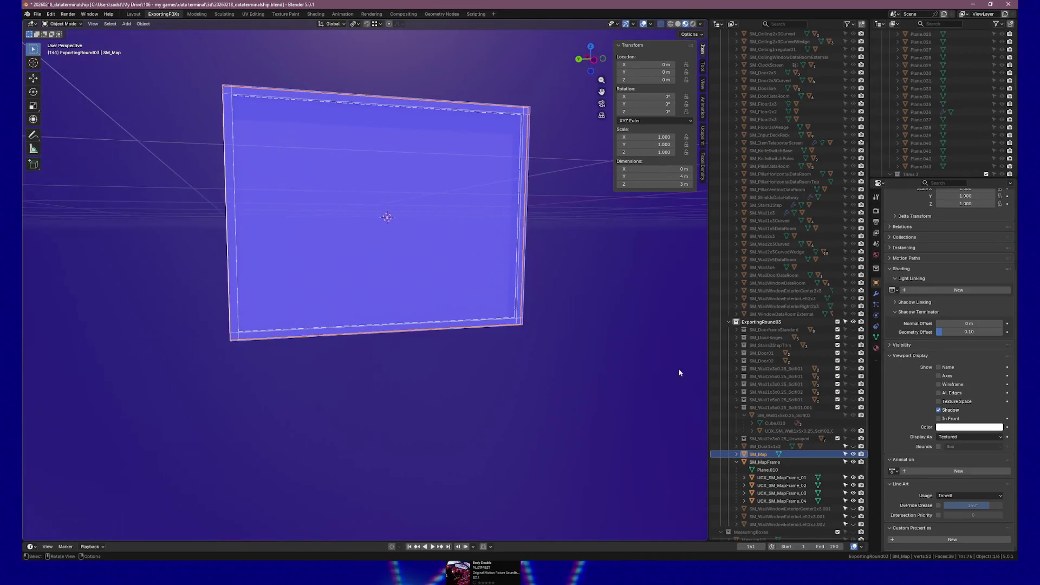
click(766, 462)
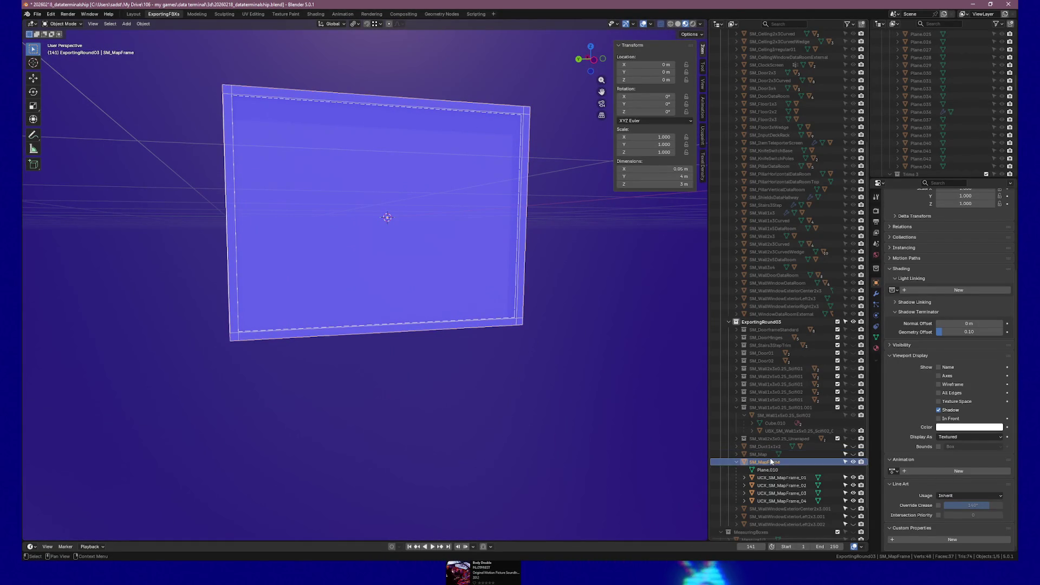
Hide SM_Map and add the four UCX collision meshes to the SM_MapFrame selection.
mouse_move(470, 330)
mouse_down()
mouse_move(433, 346)
mouse_move(399, 333)
mouse_move(411, 325)
mouse_up()
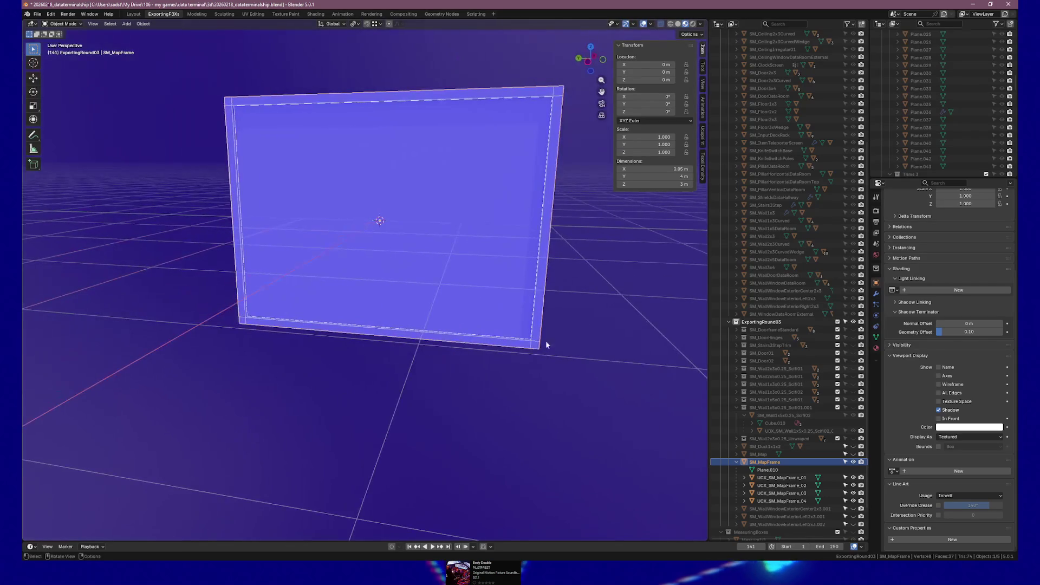
click(853, 453)
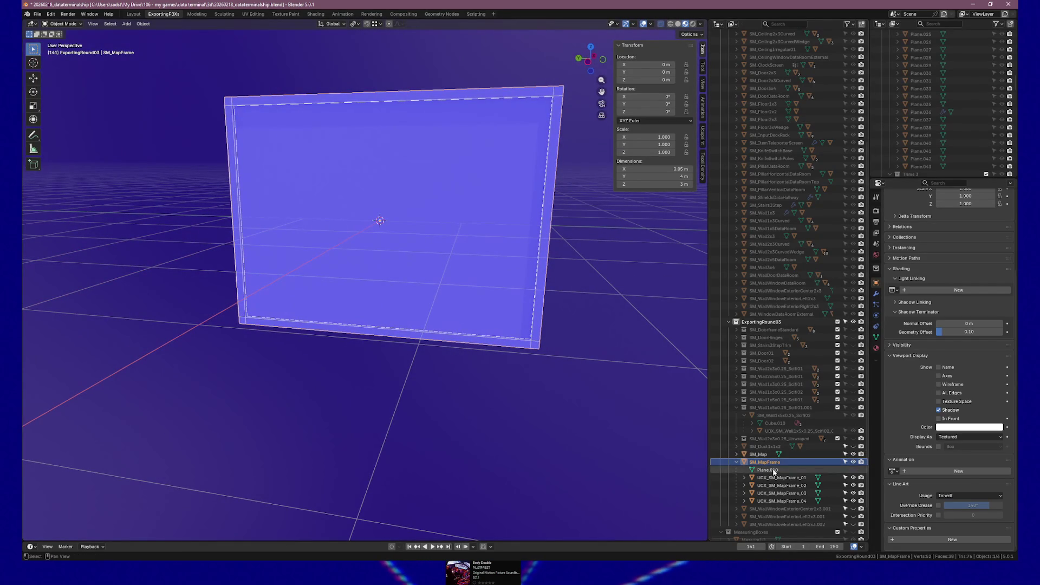
shift+click(782, 500)
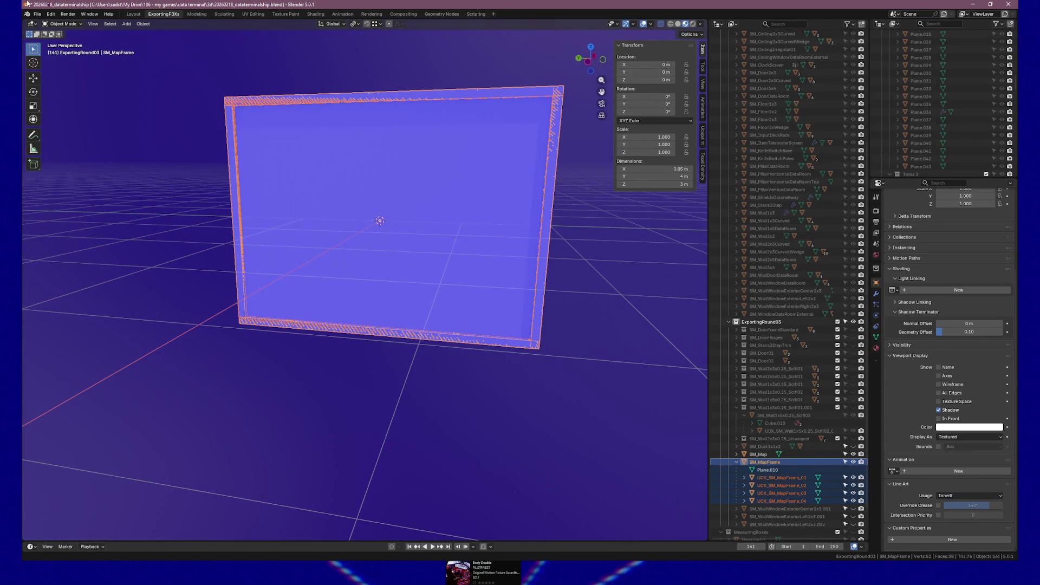
Export the selected frame and collisions as SM_MapFrame.fbx, then switch to Unreal's asset browser.
click(36, 14)
mouse_move(63, 136)
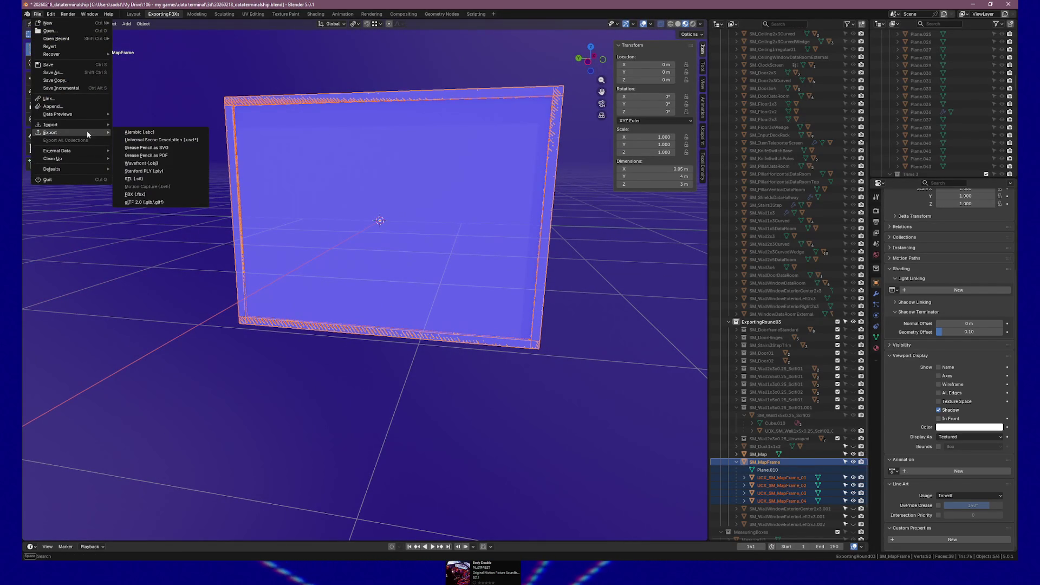
click(136, 193)
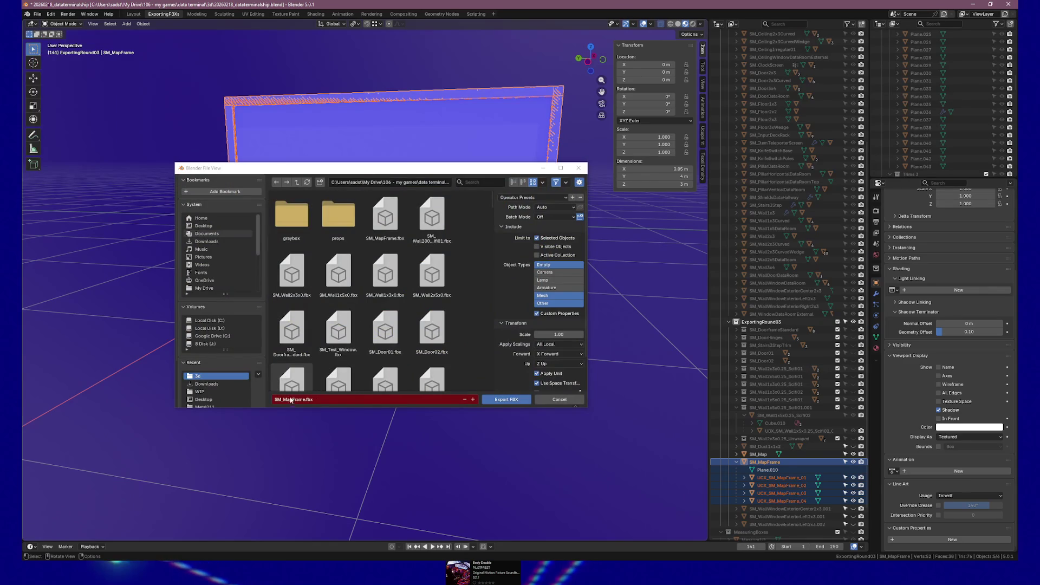
click(506, 399)
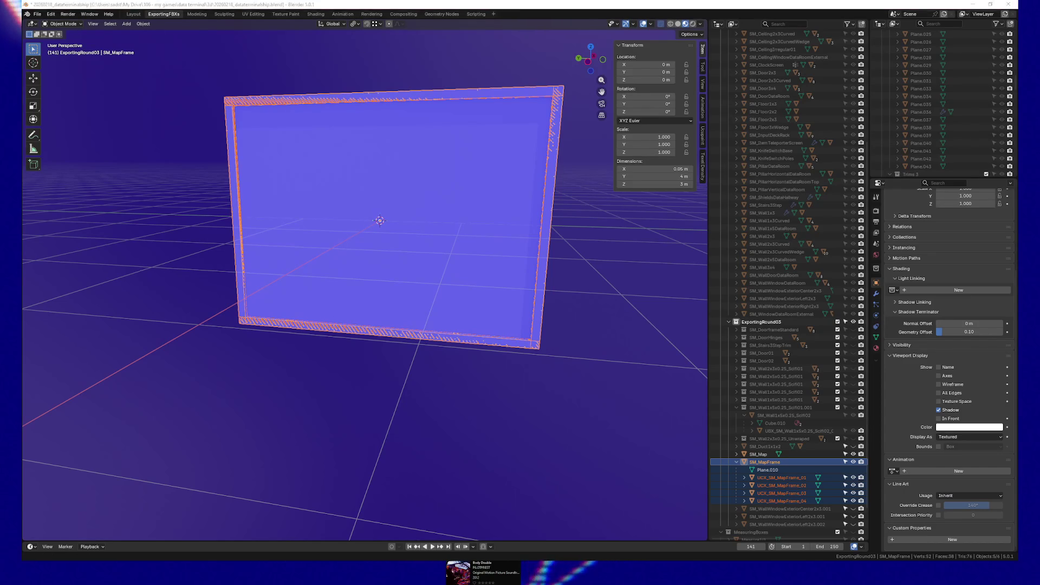
key(alt+Tab)
click(47, 554)
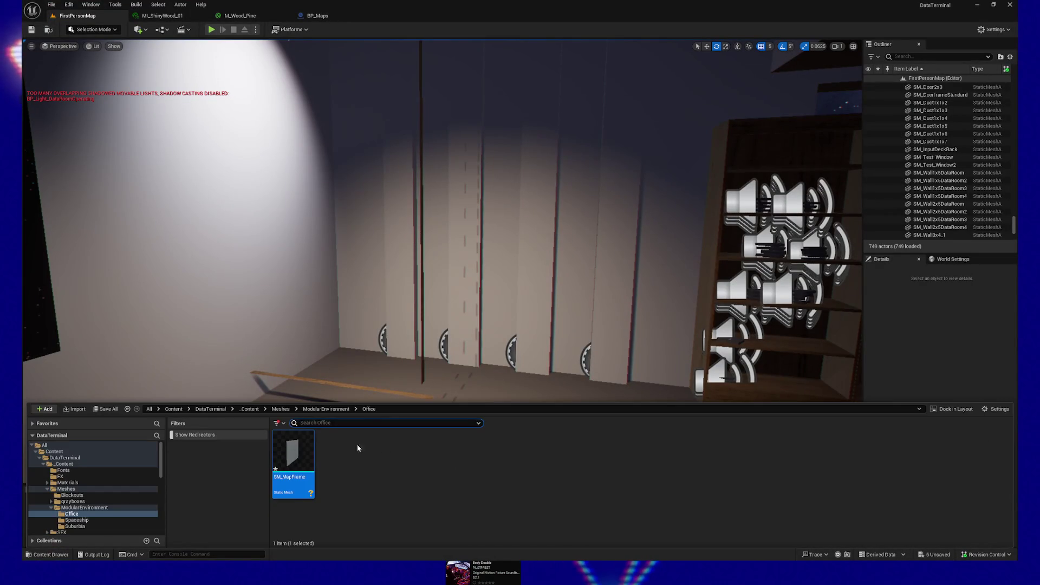
Reimport SM_MapFrame, inspect the updated wooden frame on the level wall, then view it in BP_Maps.
right_click(300, 460)
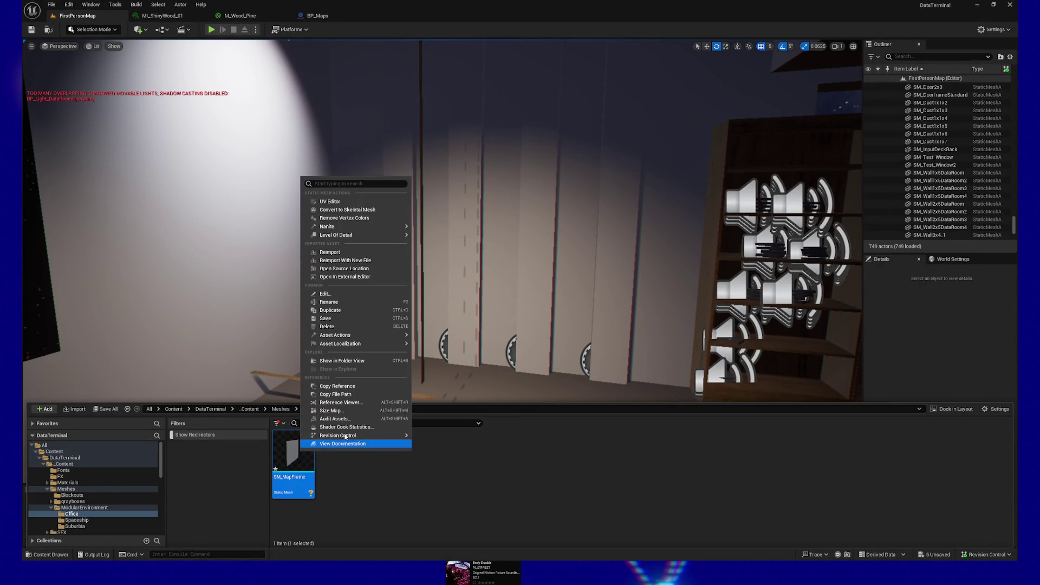
click(361, 252)
mouse_move(486, 327)
mouse_down()
mouse_move(471, 249)
mouse_move(428, 249)
mouse_move(458, 249)
mouse_up()
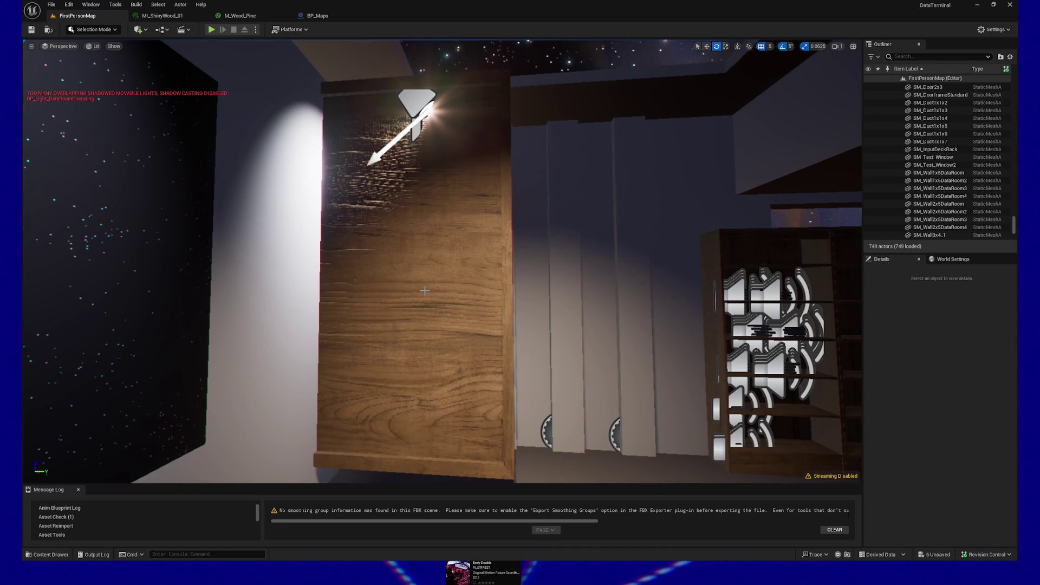
mouse_move(394, 247)
mouse_down()
mouse_move(379, 200)
mouse_move(335, 204)
mouse_move(322, 233)
mouse_up()
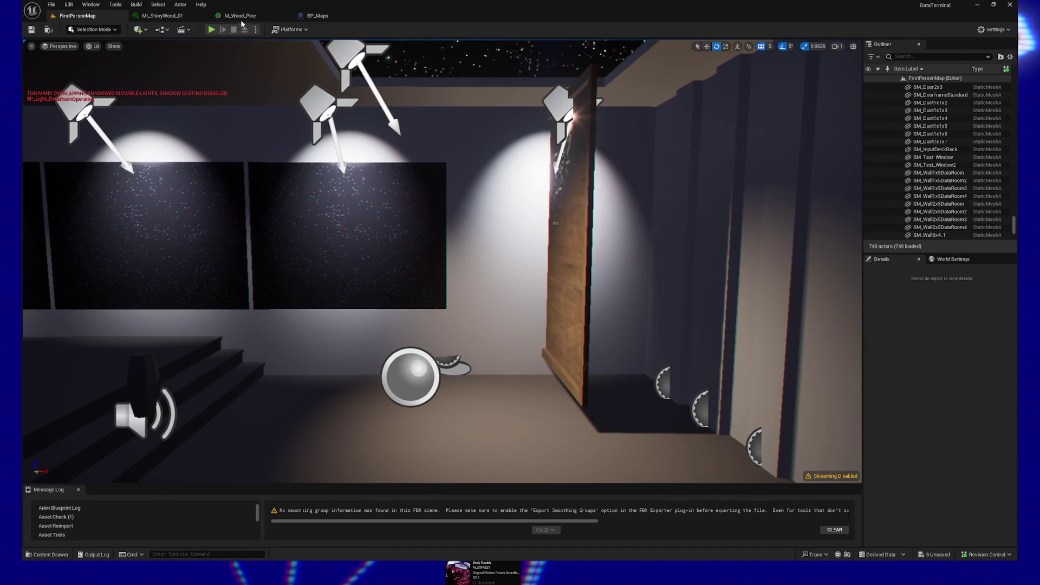
click(319, 17)
drag(559, 279, 623, 283)
Move the BP_Maps viewport camera around and closer to the wooden Map1 frame.
key(a)
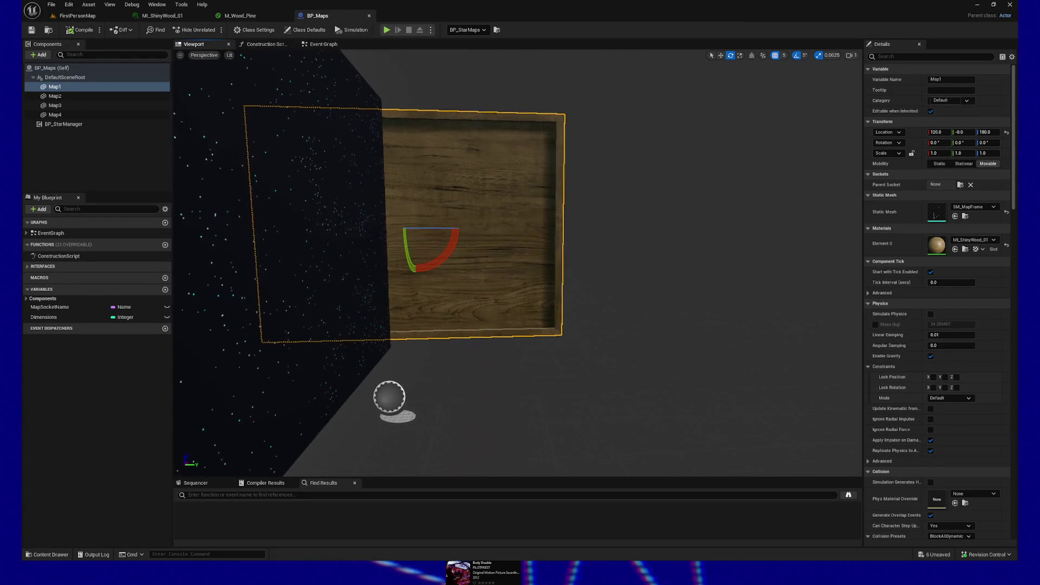
key(a)
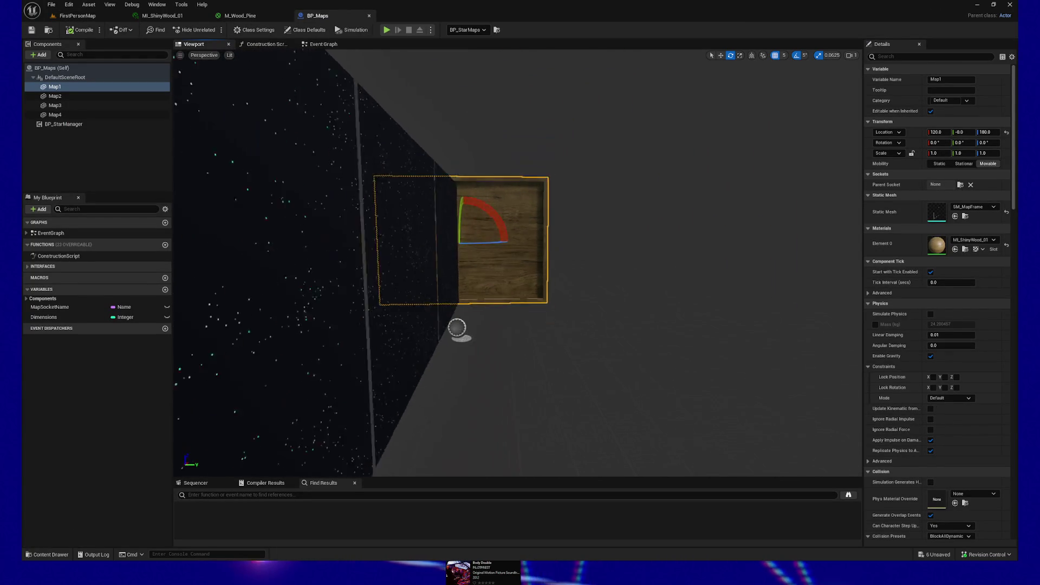
key(s)
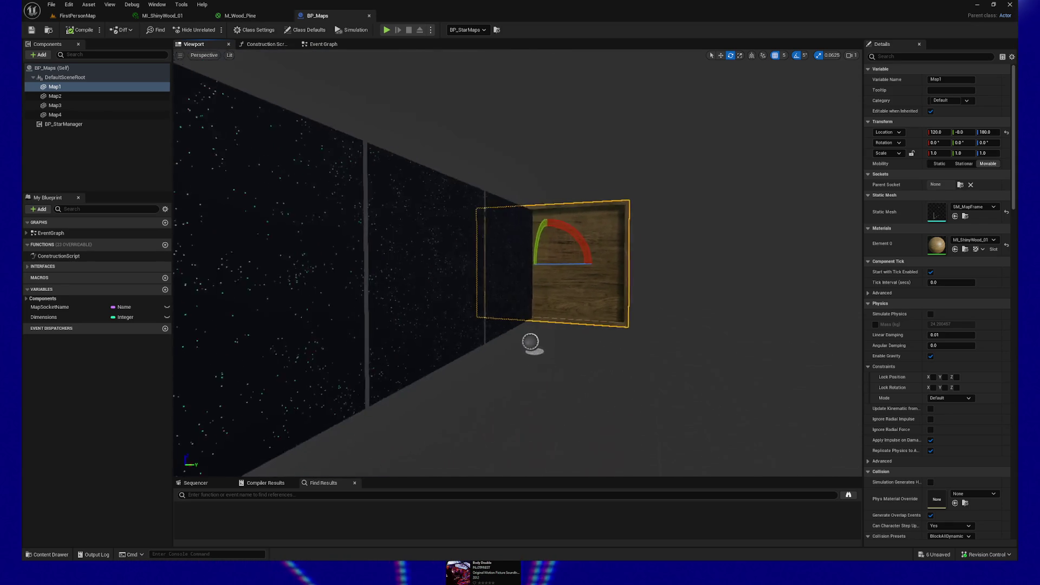
drag(614, 290, 614, 291)
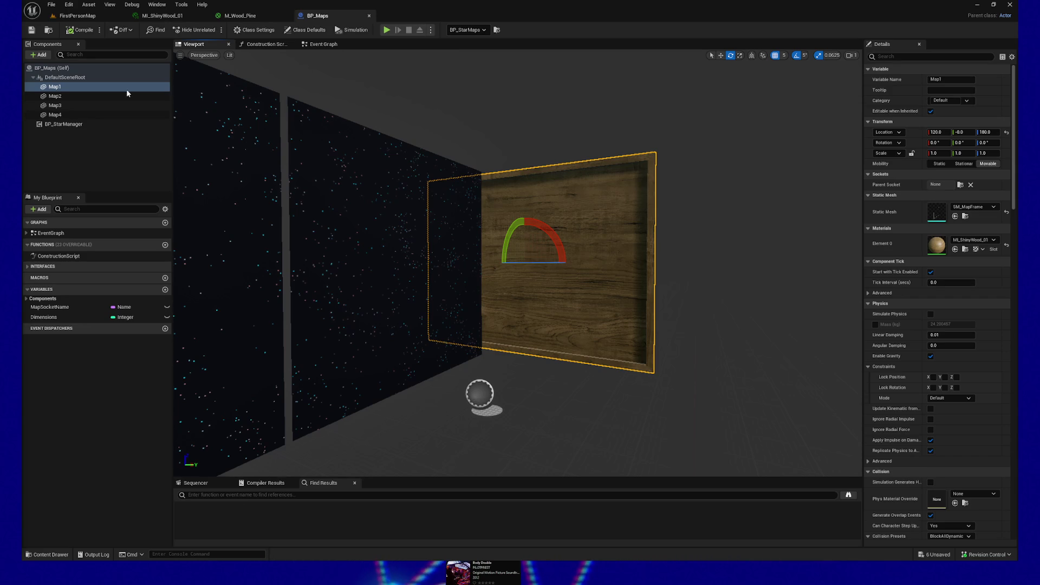
click(74, 16)
Fly the FirstPersonMap view out into the corridor and tilt it up toward the ceiling light.
mouse_move(280, 156)
mouse_down()
mouse_move(233, 157)
mouse_move(243, 120)
mouse_move(133, 121)
mouse_up()
drag(414, 217, 414, 216)
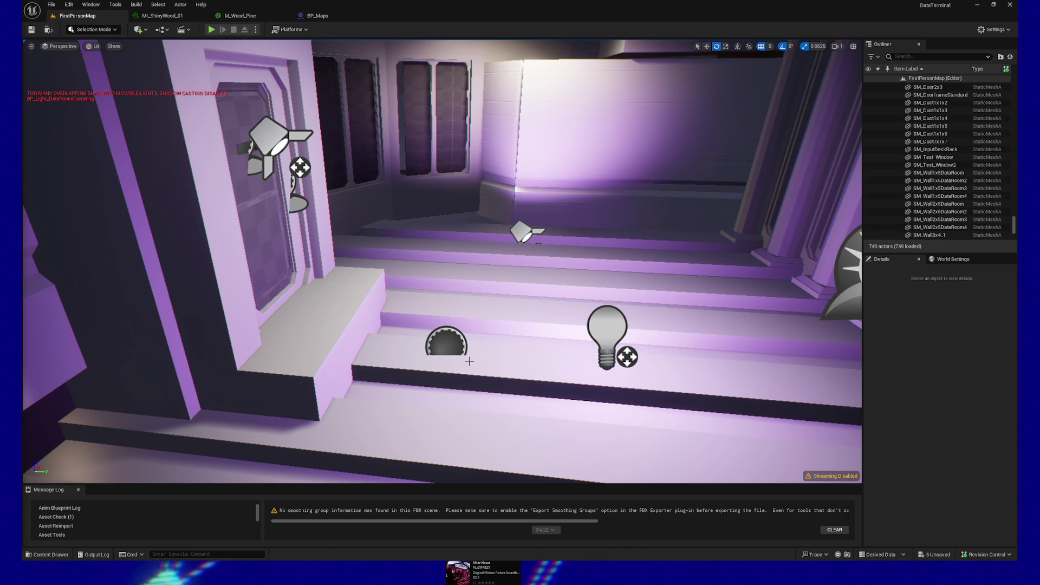
drag(471, 359, 471, 303)
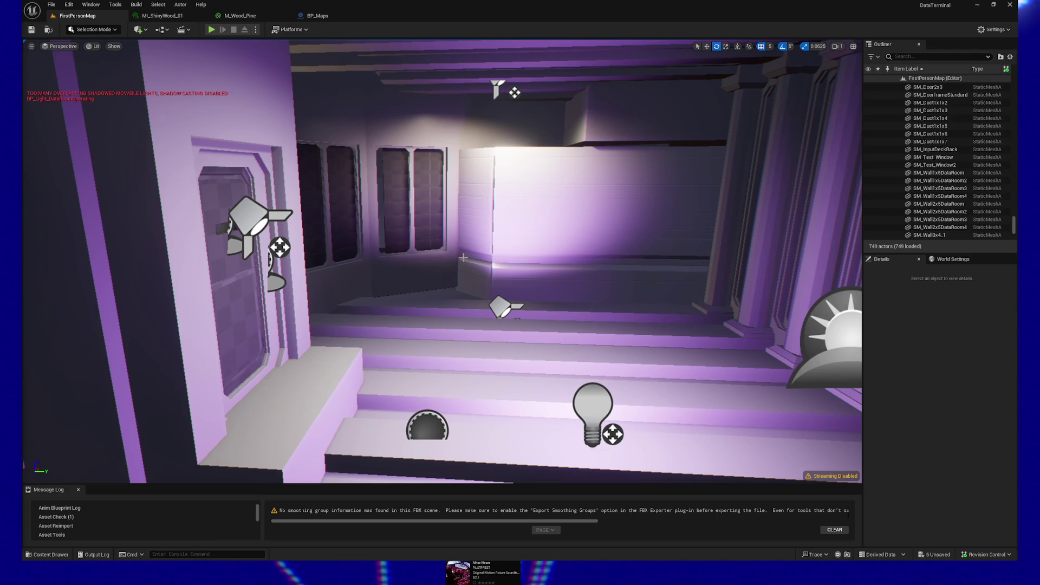
Fly forward toward the wall holding the starry map panel and wooden frame.
mouse_move(441, 260)
mouse_down()
mouse_move(325, 209)
mouse_move(353, 218)
mouse_up()
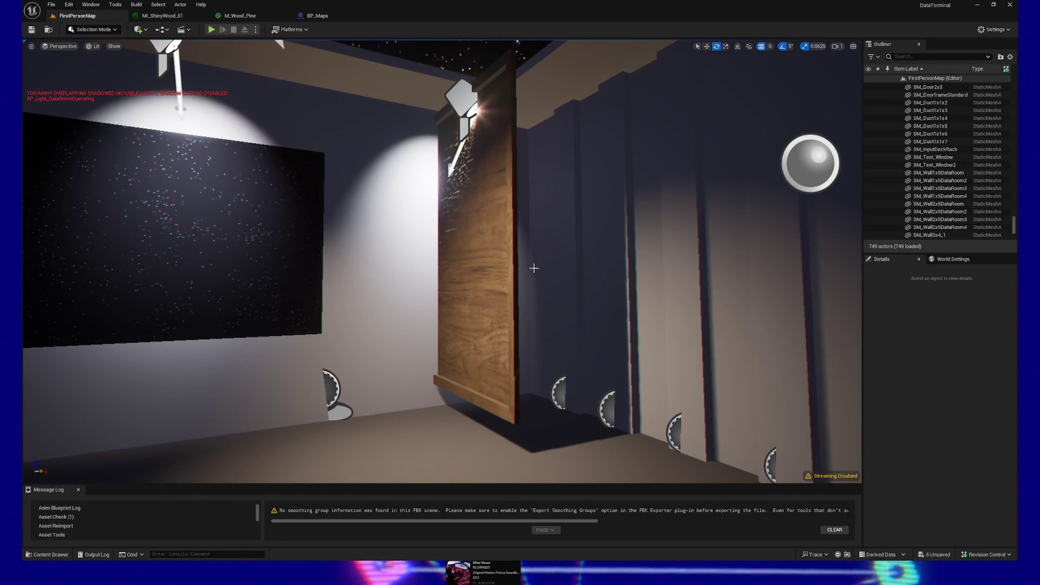
Select BP_StarMaps and rotate it about Z to roughly -90° so the frame faces the wall.
mouse_move(471, 244)
mouse_down()
mouse_move(455, 236)
mouse_move(474, 236)
mouse_up()
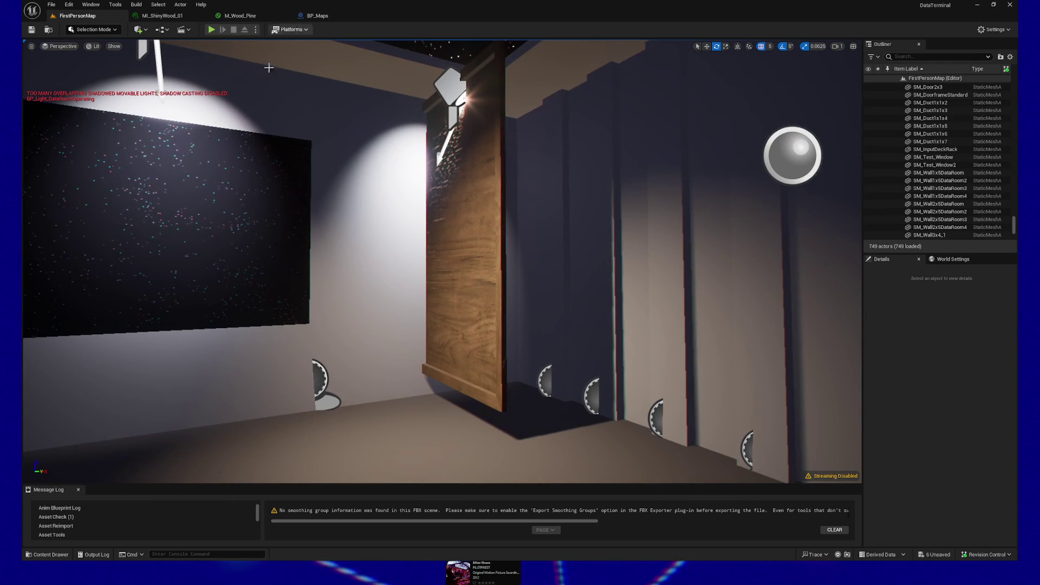
click(388, 339)
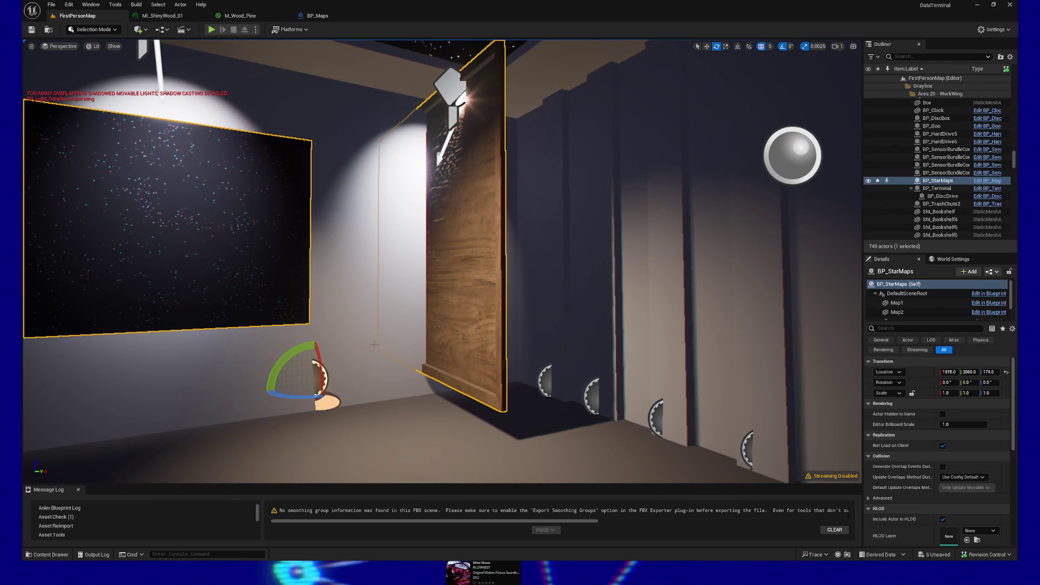
drag(292, 394, 210, 398)
Lower the BP_StarMaps actor slightly along Z and check the wooden frame up close.
key(w)
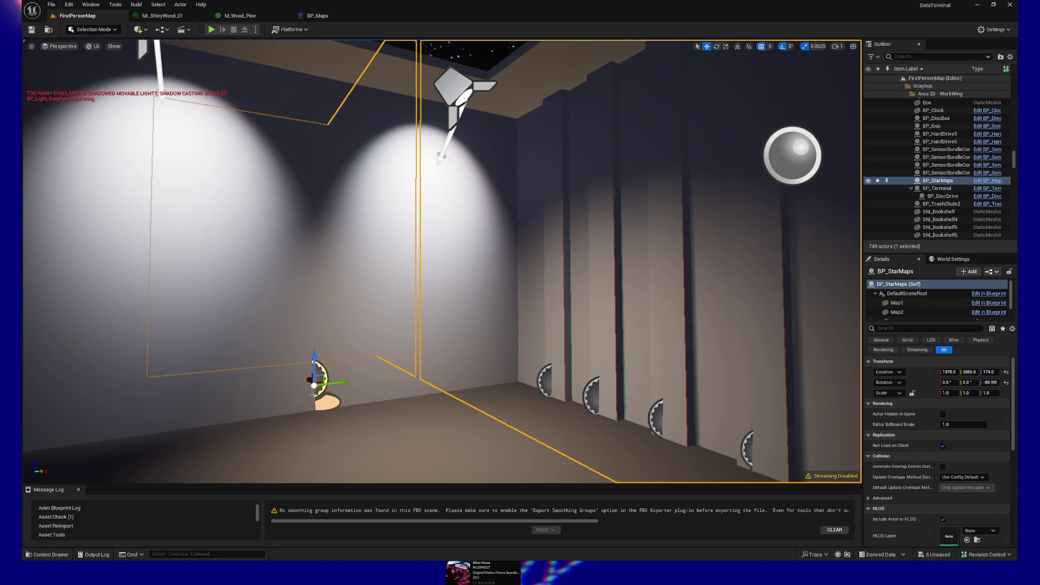
mouse_move(318, 374)
mouse_down()
mouse_move(418, 366)
mouse_move(400, 342)
mouse_move(500, 371)
mouse_up()
mouse_move(469, 339)
mouse_down()
mouse_move(671, 357)
mouse_move(652, 370)
mouse_move(639, 346)
mouse_move(631, 363)
mouse_up()
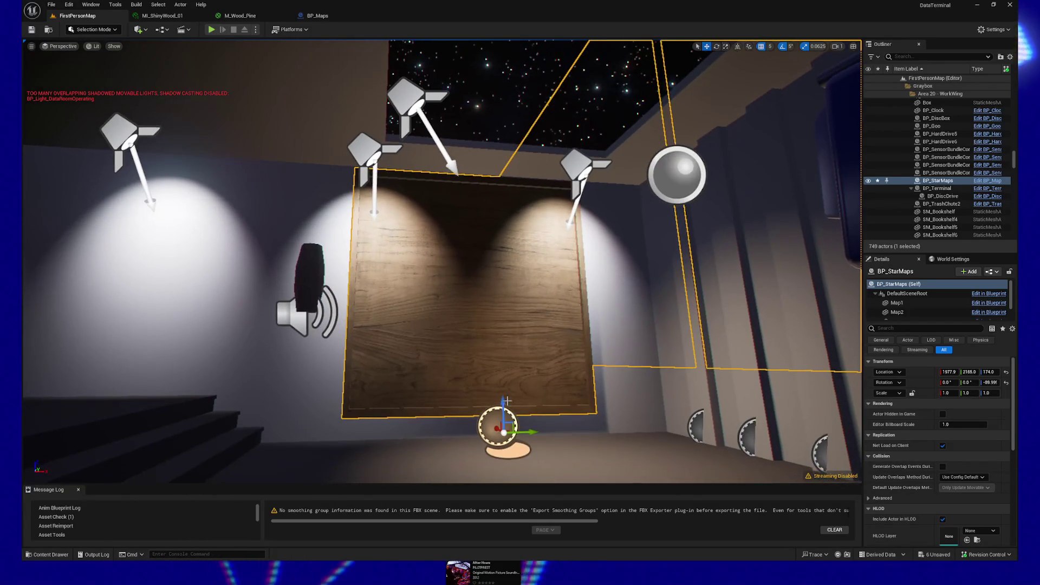
drag(502, 407, 503, 410)
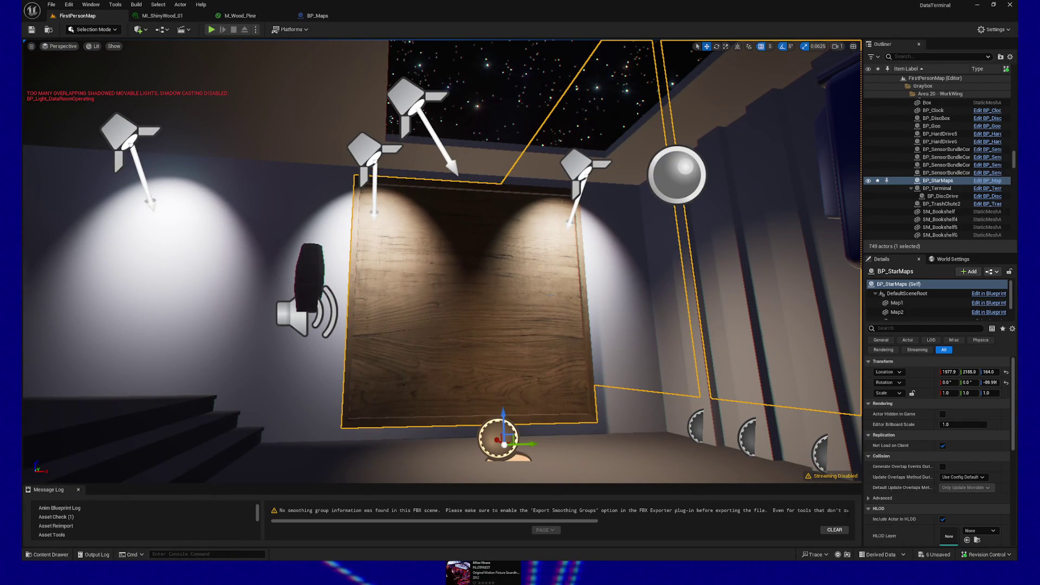
drag(506, 327, 539, 315)
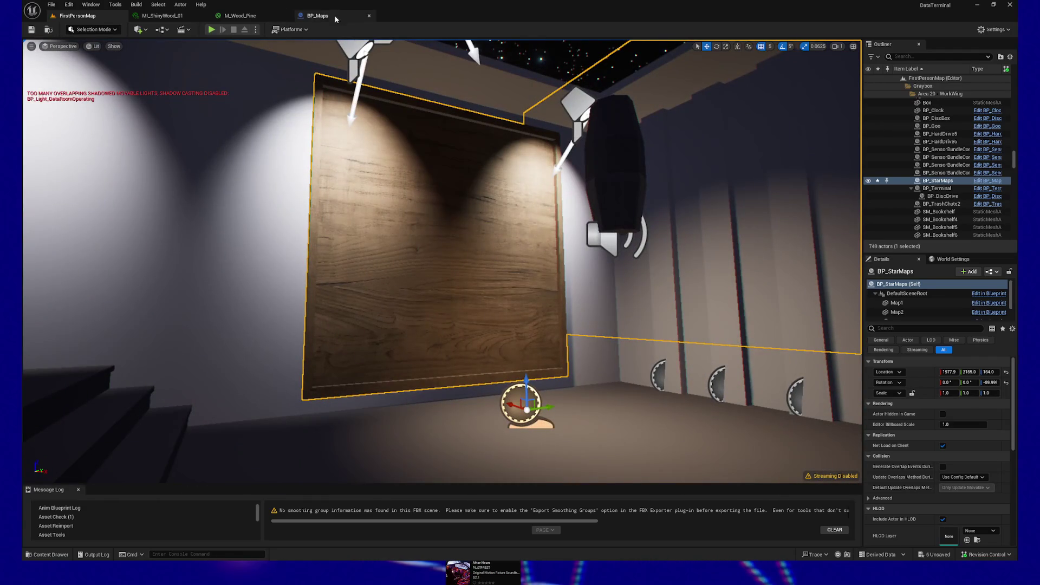
click(317, 16)
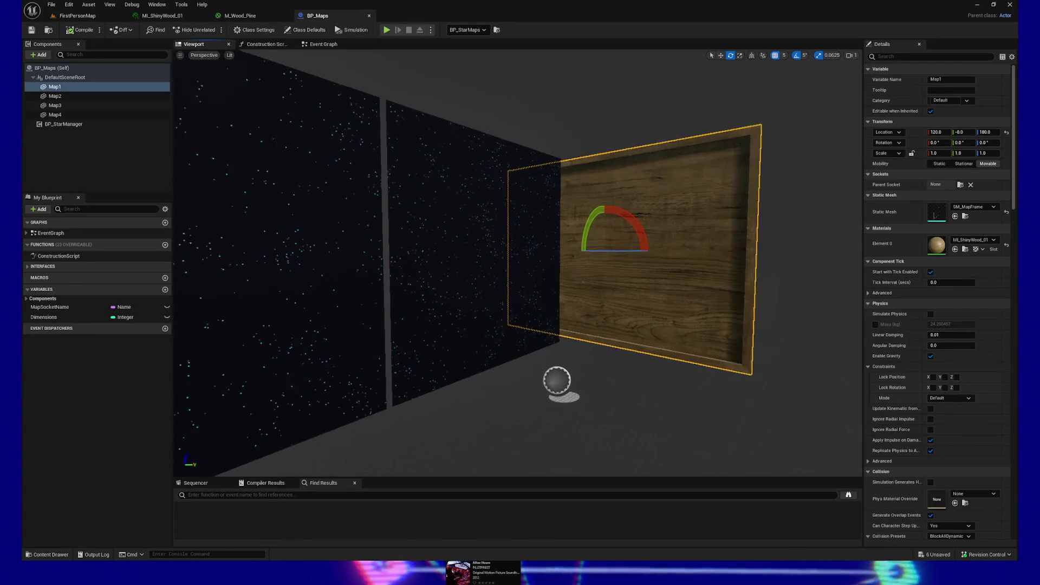
click(78, 16)
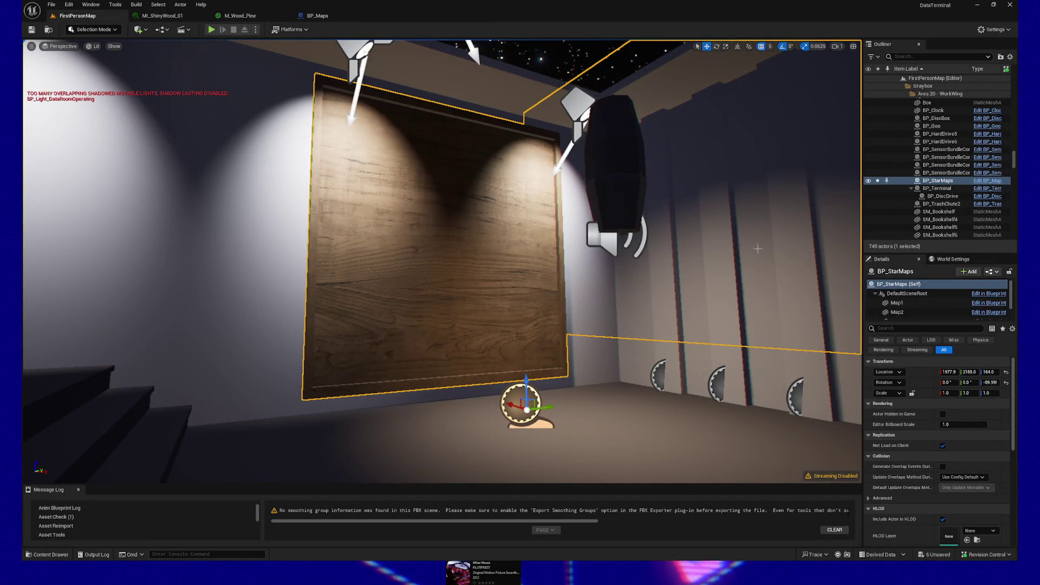
click(990, 382)
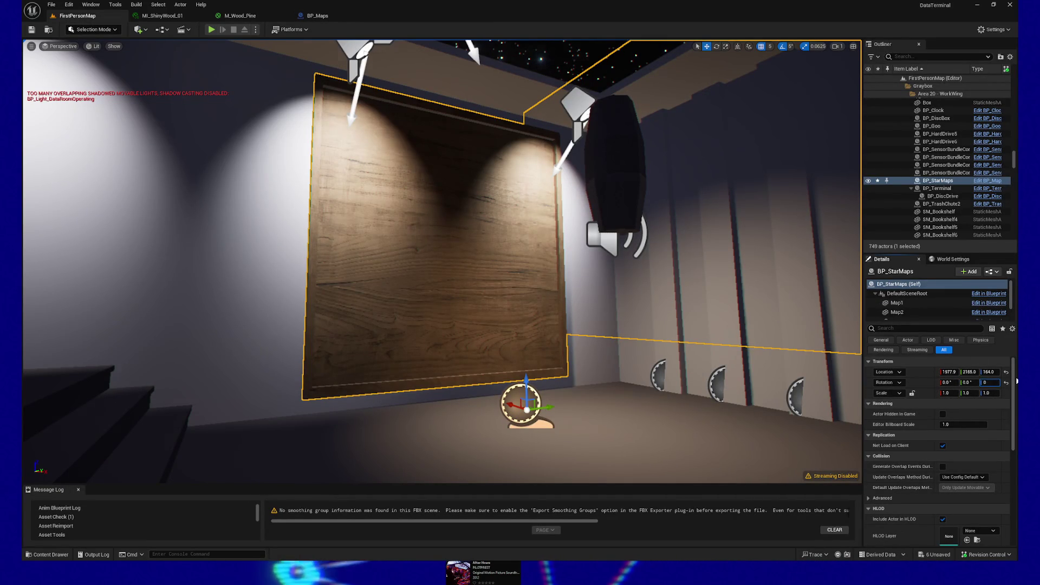
text(0)
key(Return)
drag(541, 271, 650, 270)
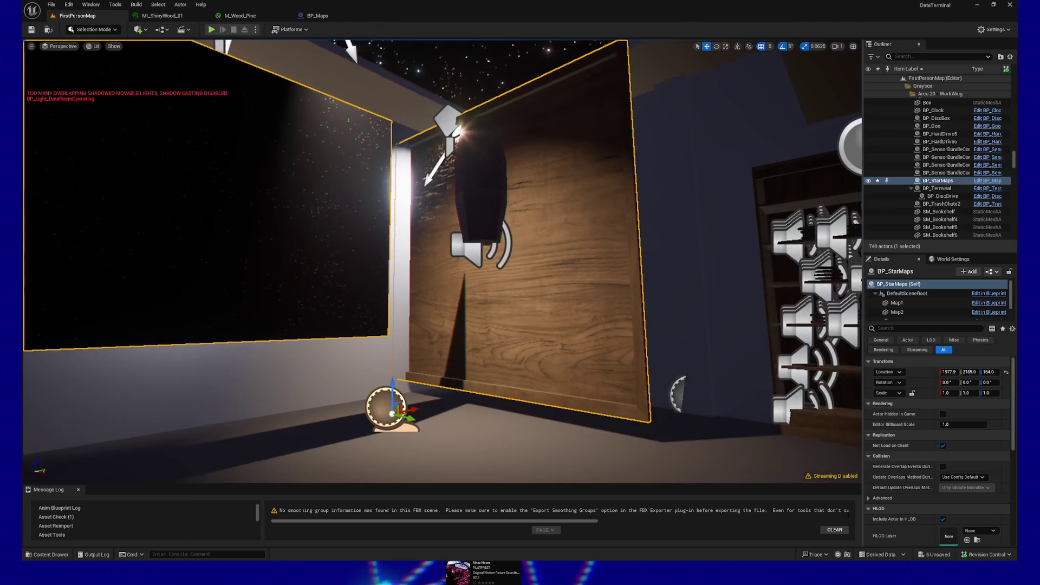
mouse_move(541, 271)
mouse_down()
mouse_move(461, 271)
mouse_move(569, 271)
mouse_up()
mouse_move(401, 325)
mouse_down()
mouse_move(374, 339)
mouse_move(401, 397)
mouse_move(382, 372)
mouse_move(336, 372)
mouse_move(428, 369)
mouse_move(352, 360)
mouse_up()
key(e)
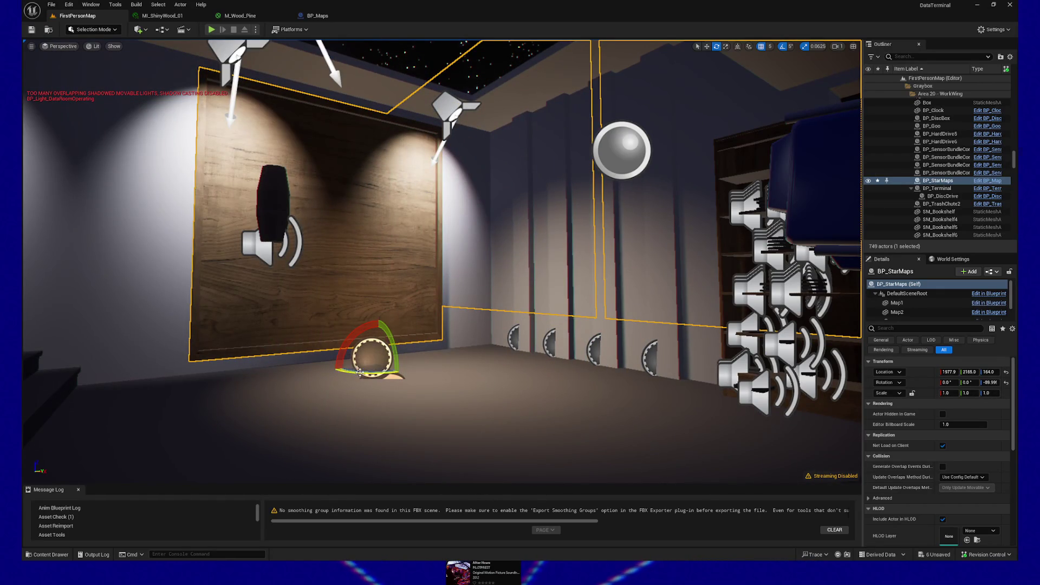
click(317, 15)
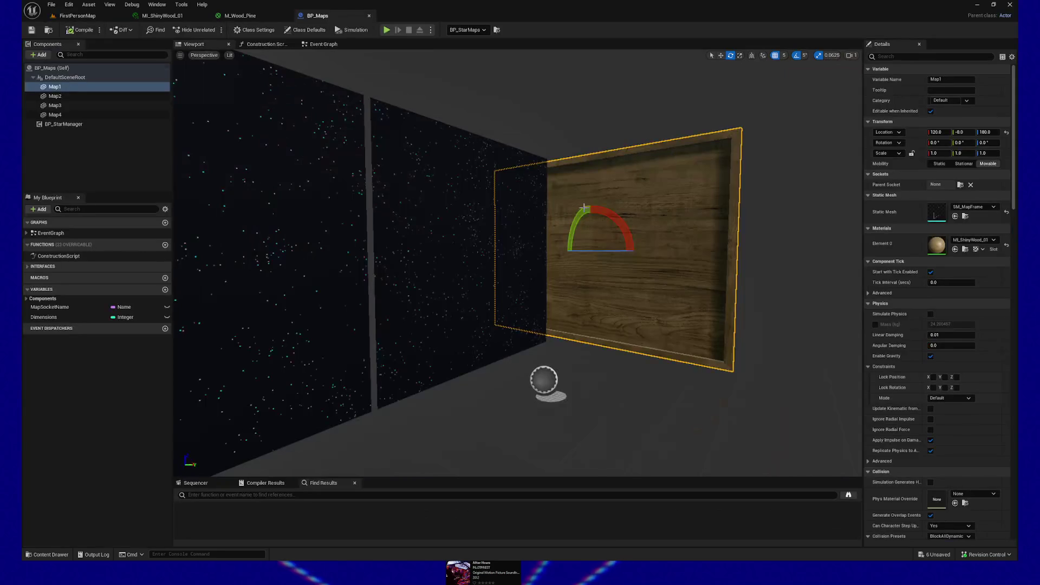
drag(694, 259, 624, 187)
click(77, 16)
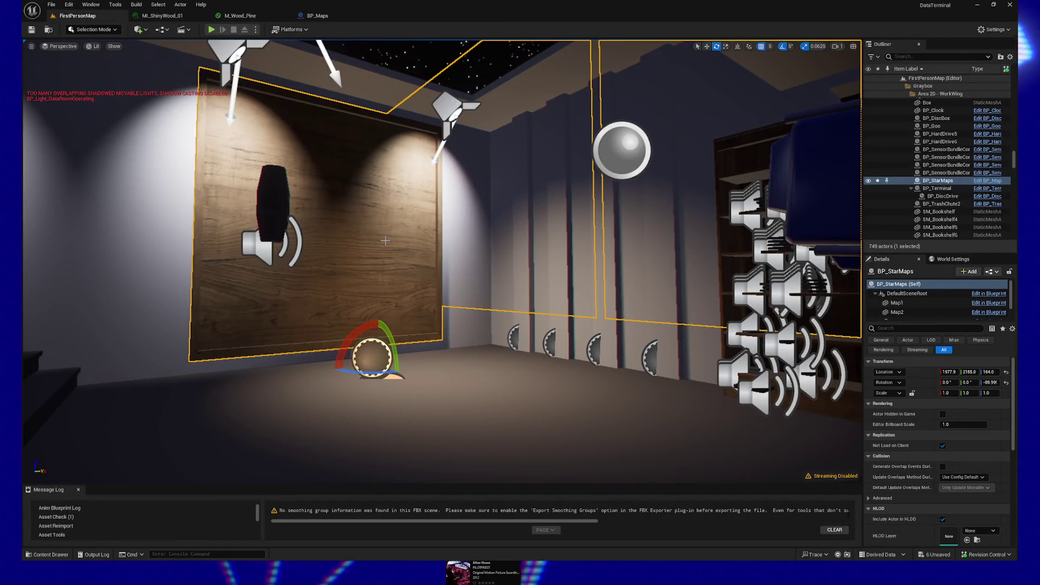
click(897, 303)
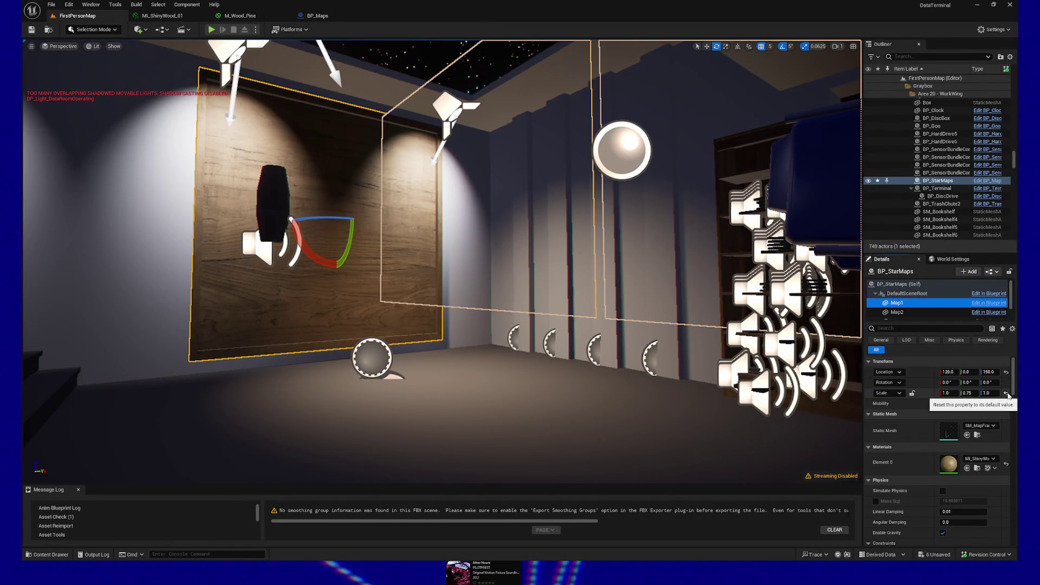
Reset the scale of Map1, Map2, Map3 and Map4 to default 1.0, then focus on the panel.
click(1006, 393)
click(897, 312)
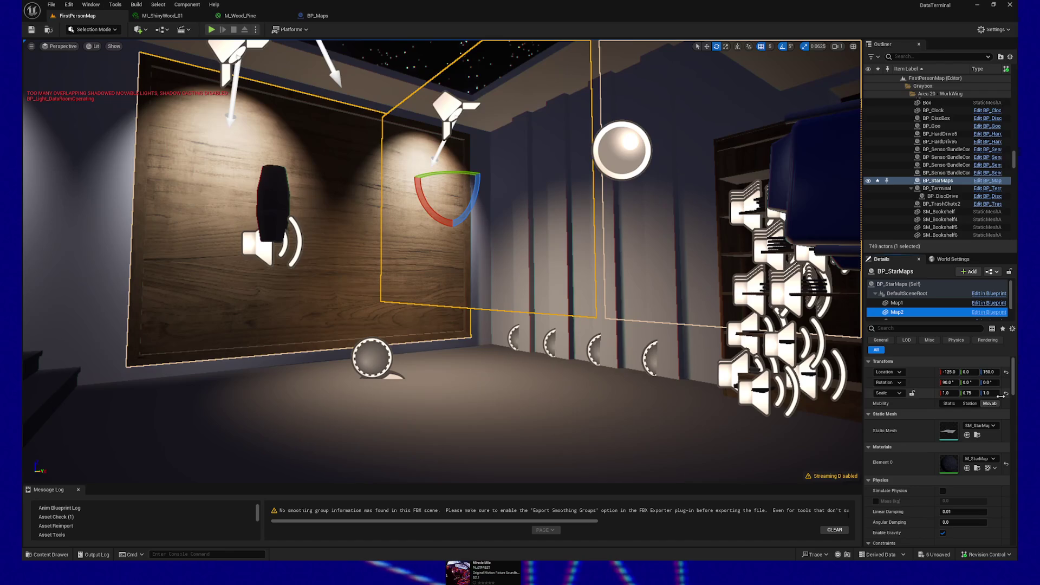
click(1006, 394)
scroll(917, 314, down, 1)
click(897, 297)
click(1005, 393)
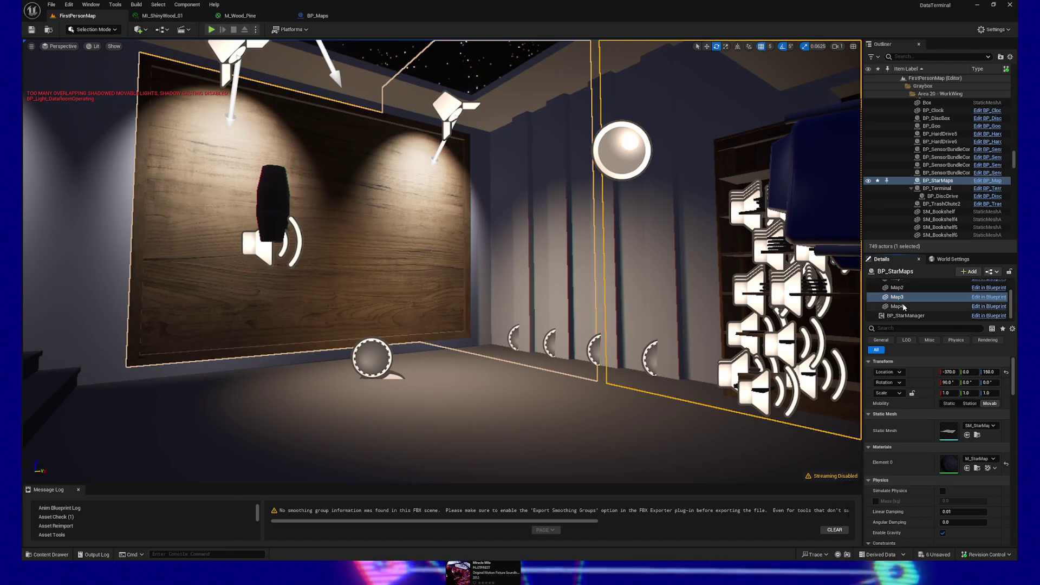
click(897, 306)
click(1005, 393)
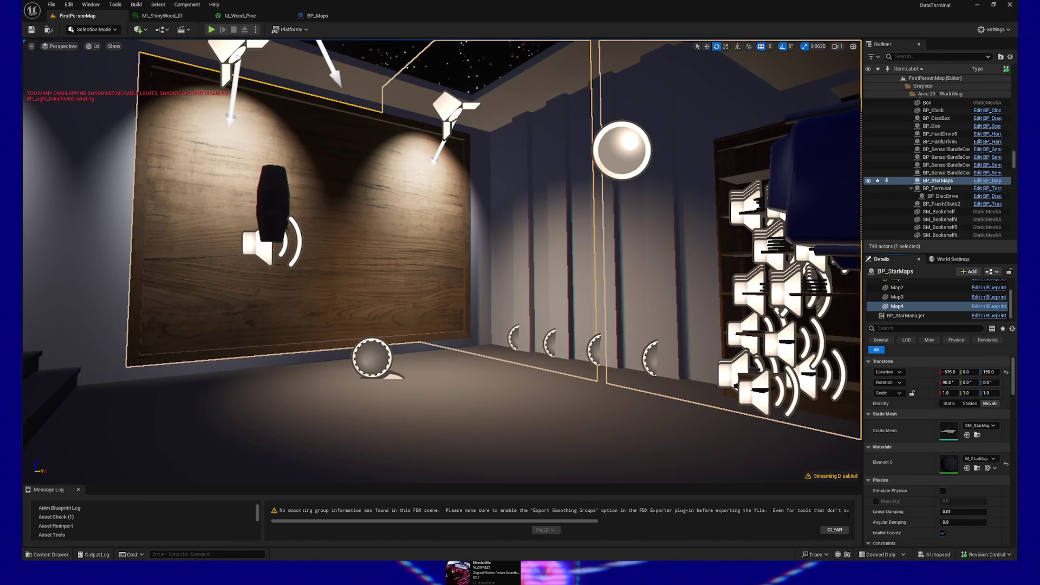
key(f)
scroll(442, 262, down, 5)
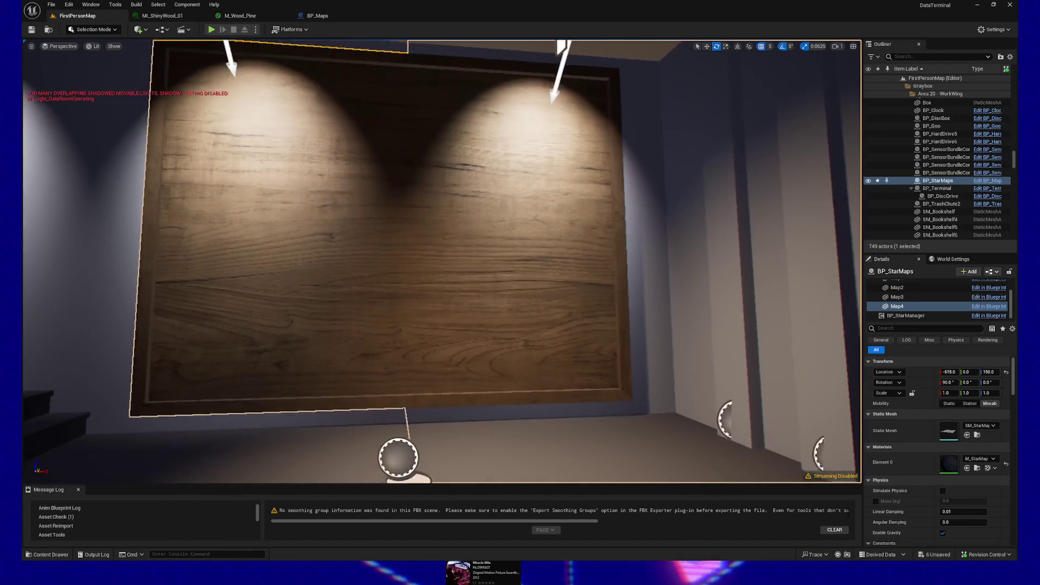
Inspect the wooden wall panel up close and from further back, then return to Blender.
scroll(552, 315, up, 5)
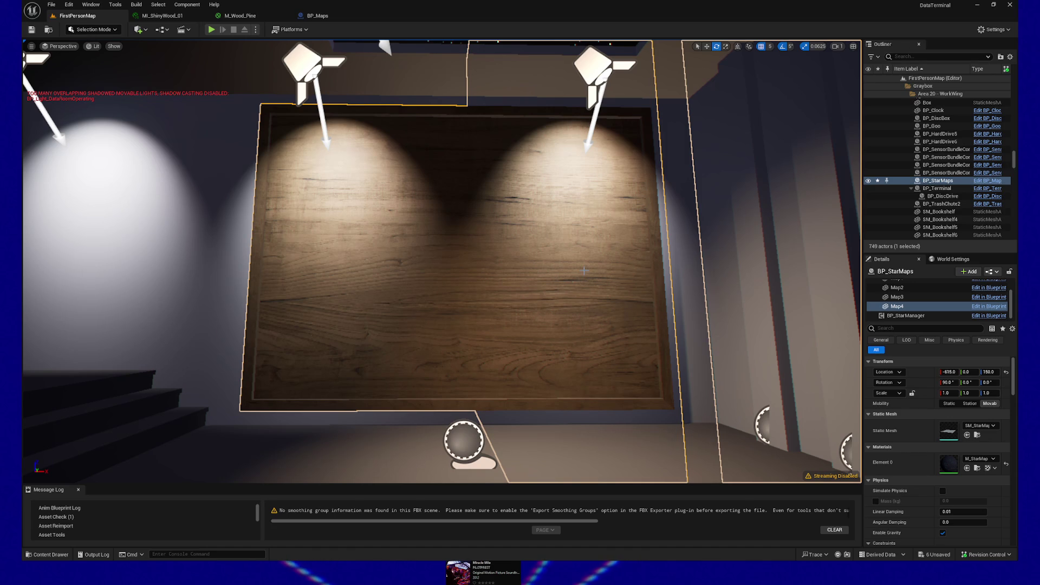
drag(485, 153, 449, 117)
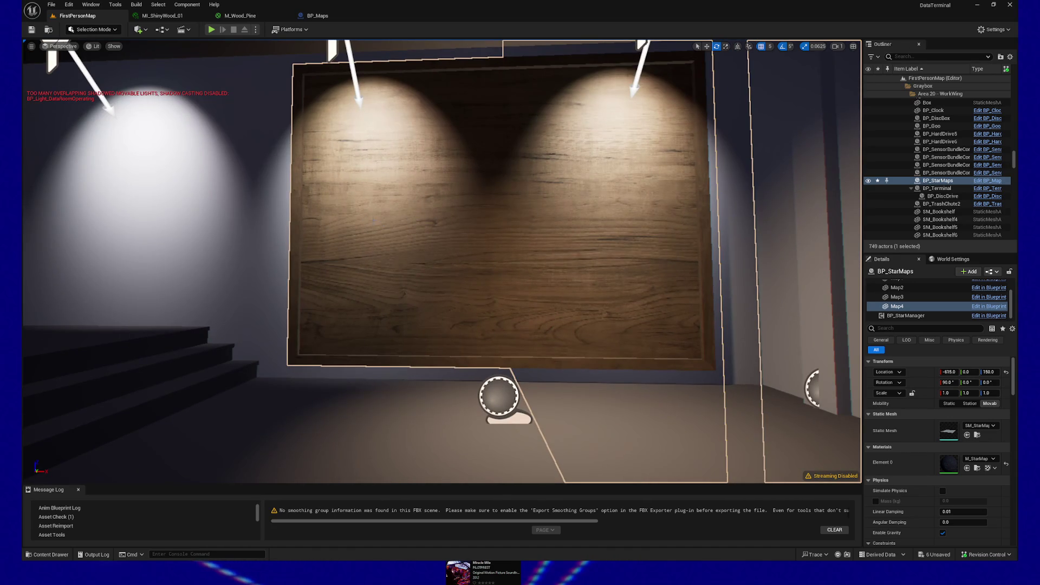
drag(362, 242, 227, 352)
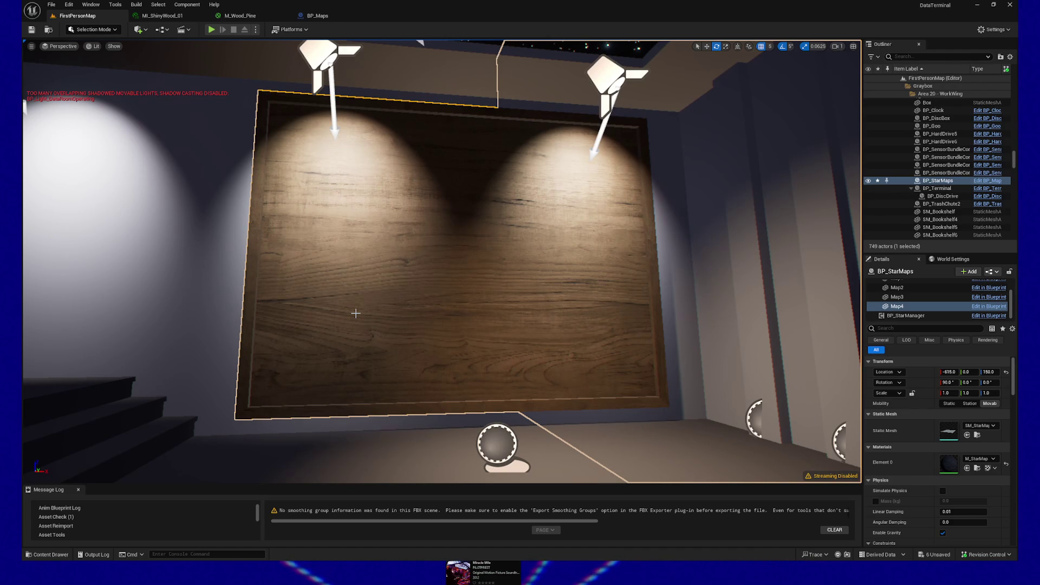
key(alt+Tab)
right_click(400, 287)
Make SM_Map active and try shrinking it with a 3 m Y dimension and a rough uniform scale.
mouse_move(476, 244)
mouse_down()
mouse_move(466, 230)
mouse_move(445, 234)
mouse_move(487, 248)
mouse_up()
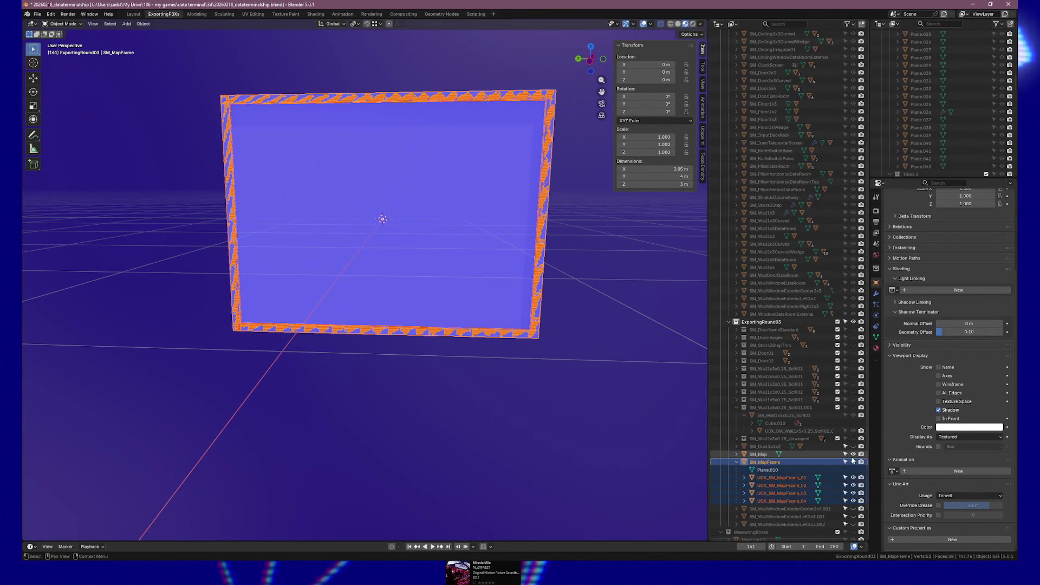
ctrl+click(769, 454)
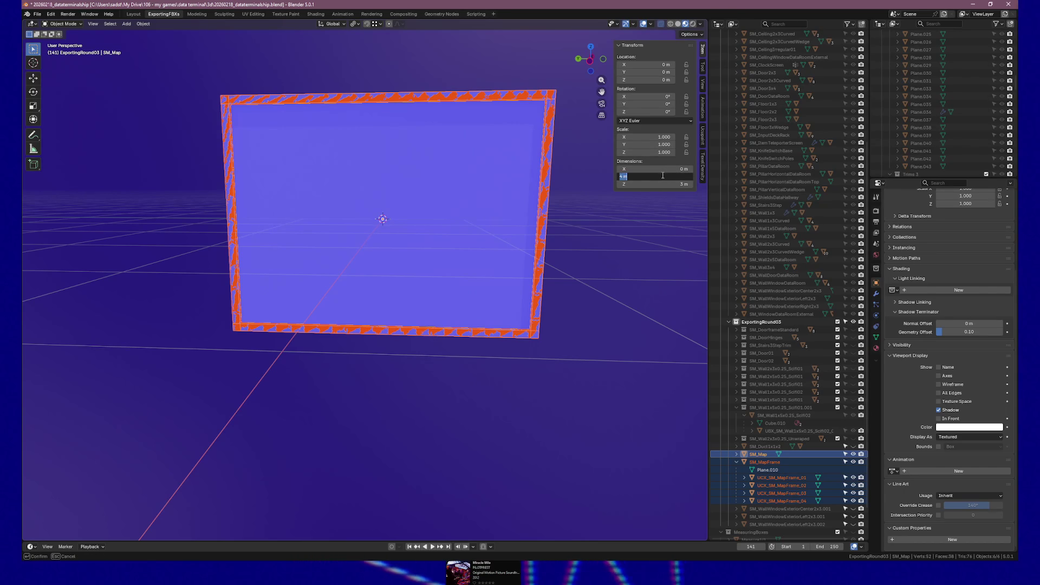
text(3)
key(Return)
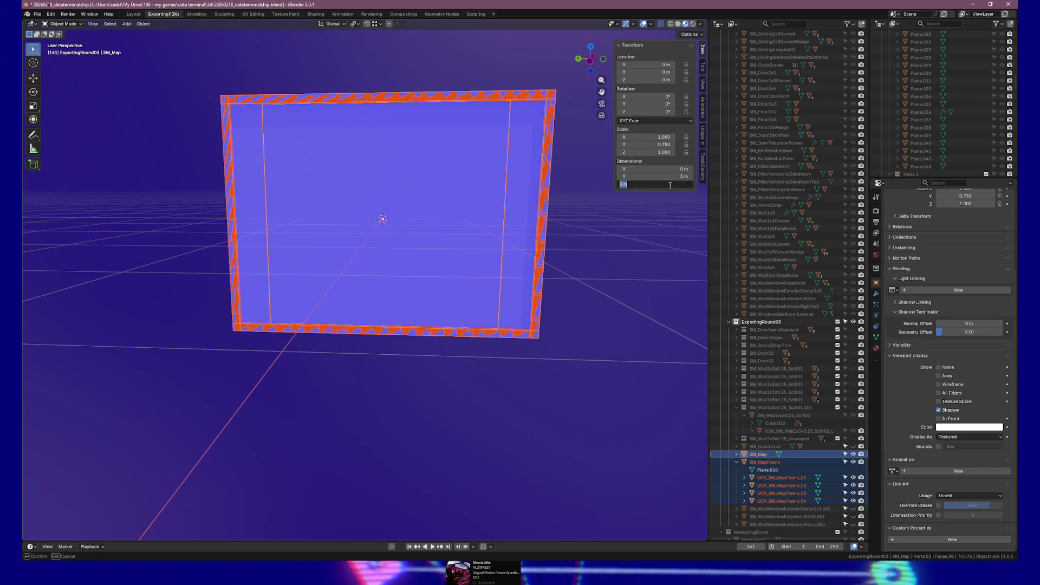
text(3)
drag(655, 185, 634, 185)
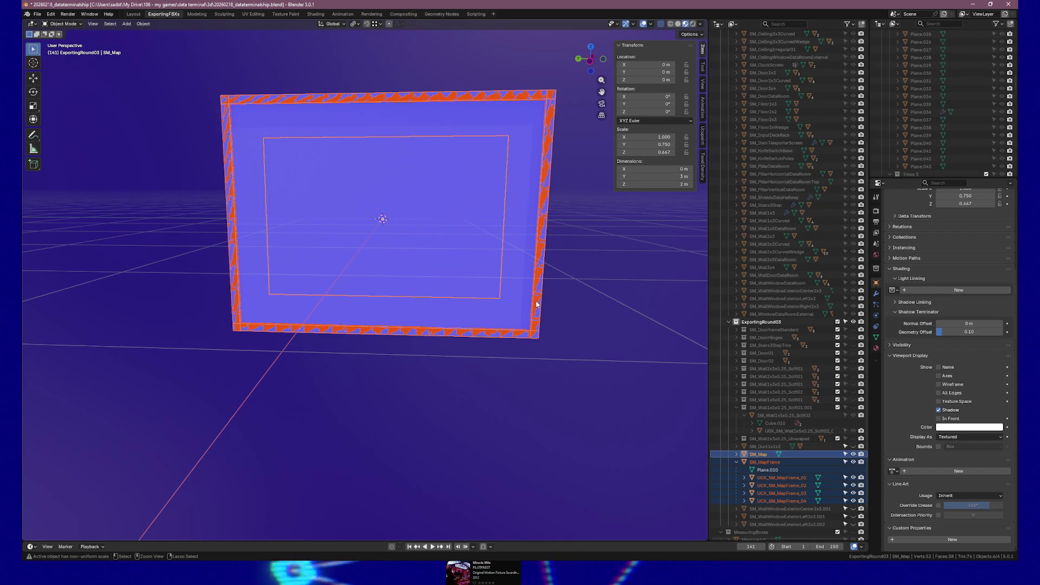
key(s)
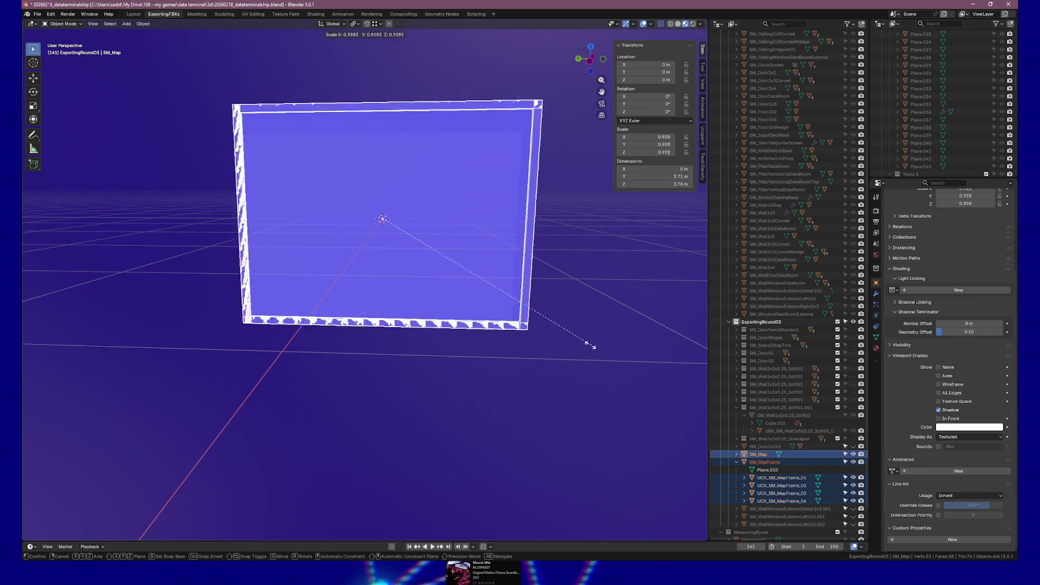
click(551, 329)
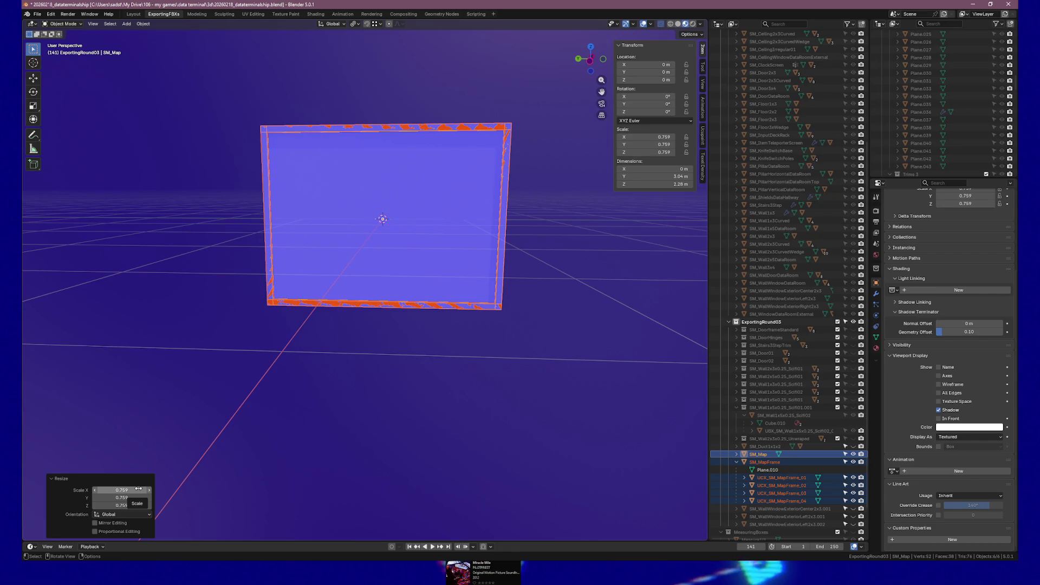
Switch the Resize panel's Orientation to Local, then back to Global.
click(135, 514)
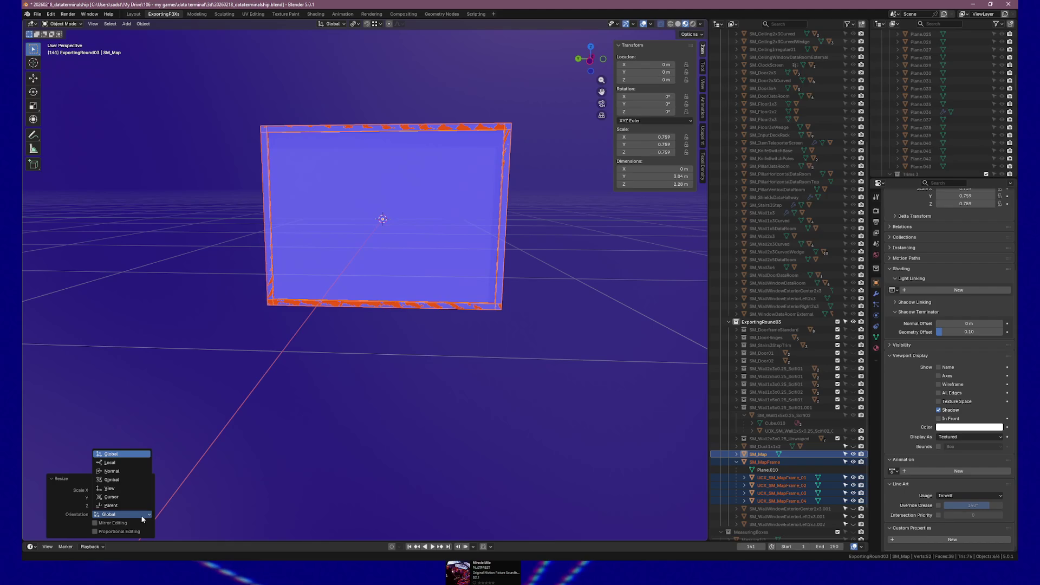
click(124, 463)
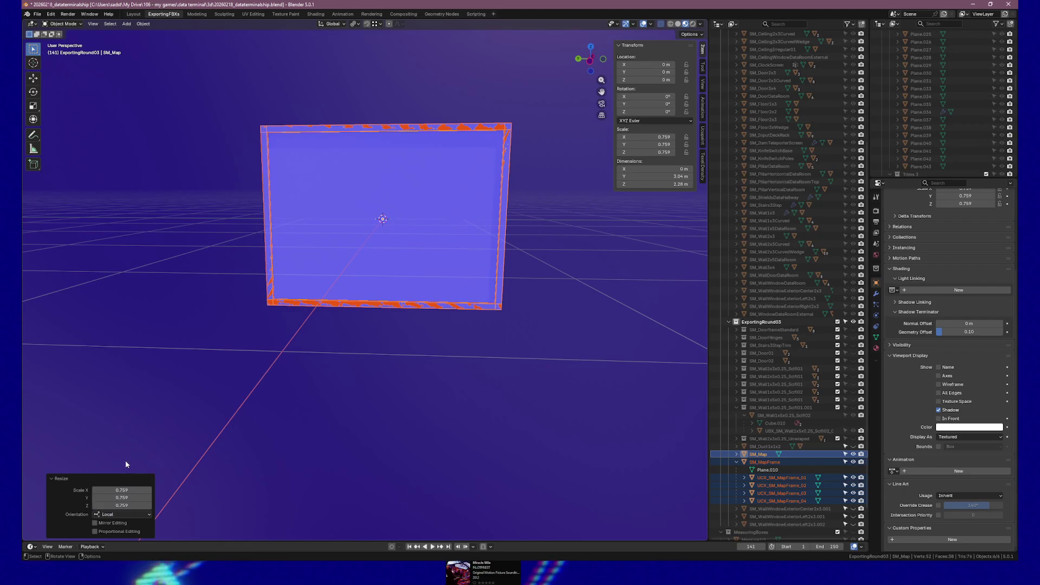
click(131, 515)
click(109, 454)
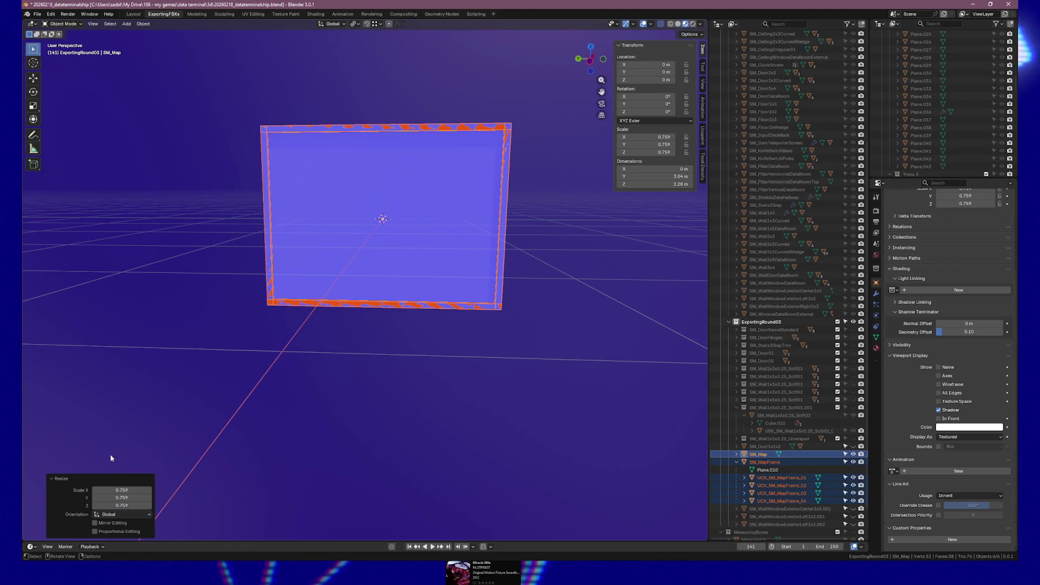
Clear SM_Map's scale back to 1, restoring its 4 m × 3 m size.
mouse_move(538, 325)
mouse_down()
mouse_move(494, 320)
mouse_move(449, 333)
mouse_move(390, 367)
mouse_move(445, 360)
mouse_move(439, 350)
mouse_move(484, 327)
mouse_up()
key(alt+s)
click(669, 177)
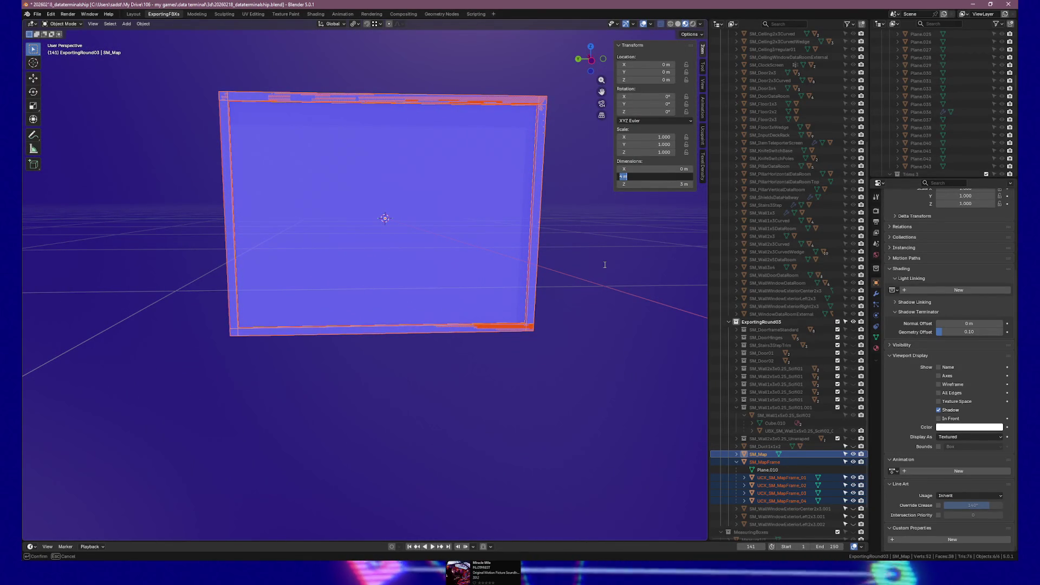
Enter a 3 m width and 2 m height in SM_Map's Dimensions, then undo both.
text(3)
key(Return)
click(662, 185)
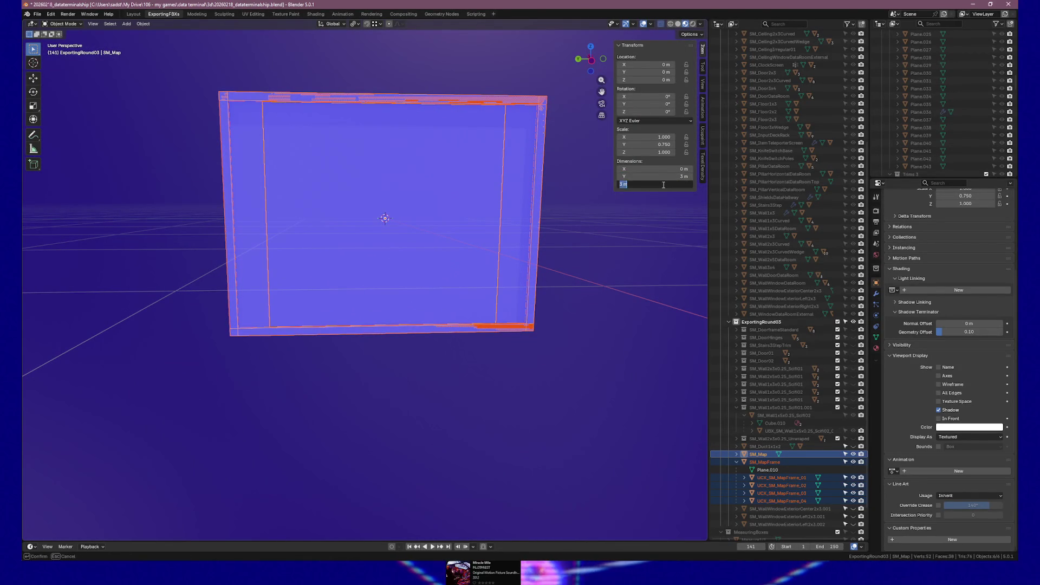
text(3)
text(2 m)
key(Return)
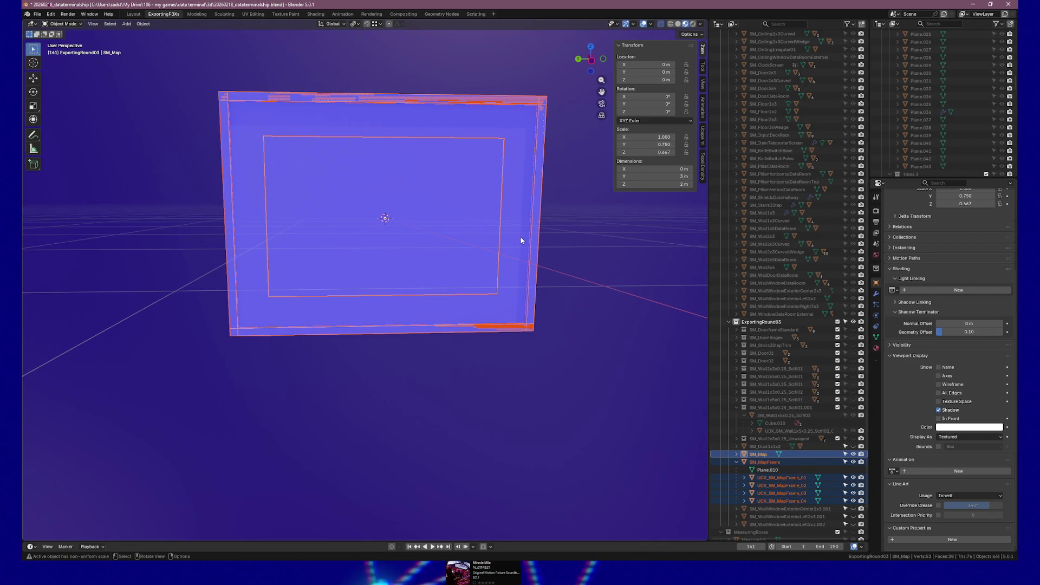
key(ctrl+l)
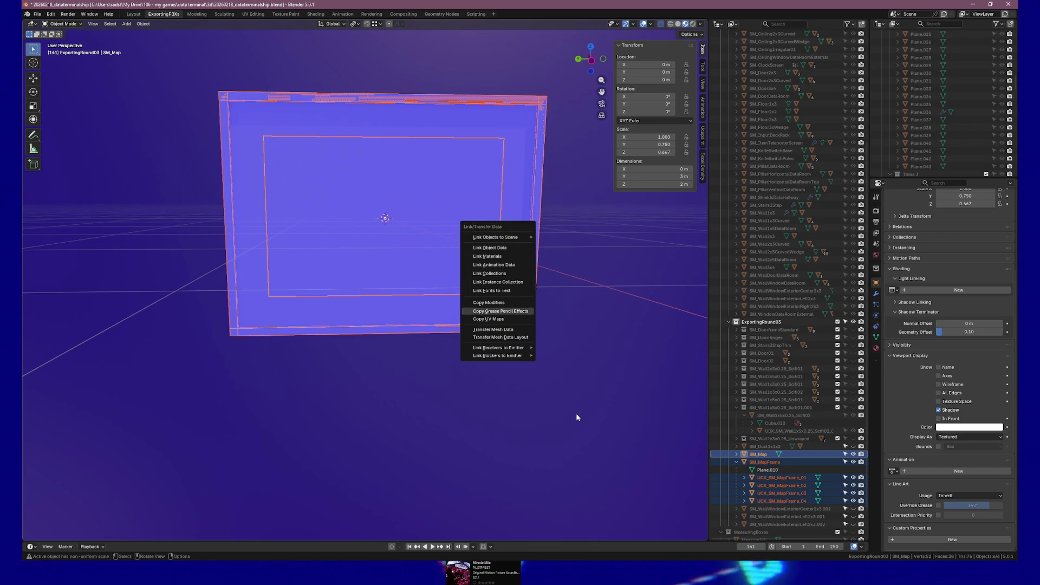
key(Escape)
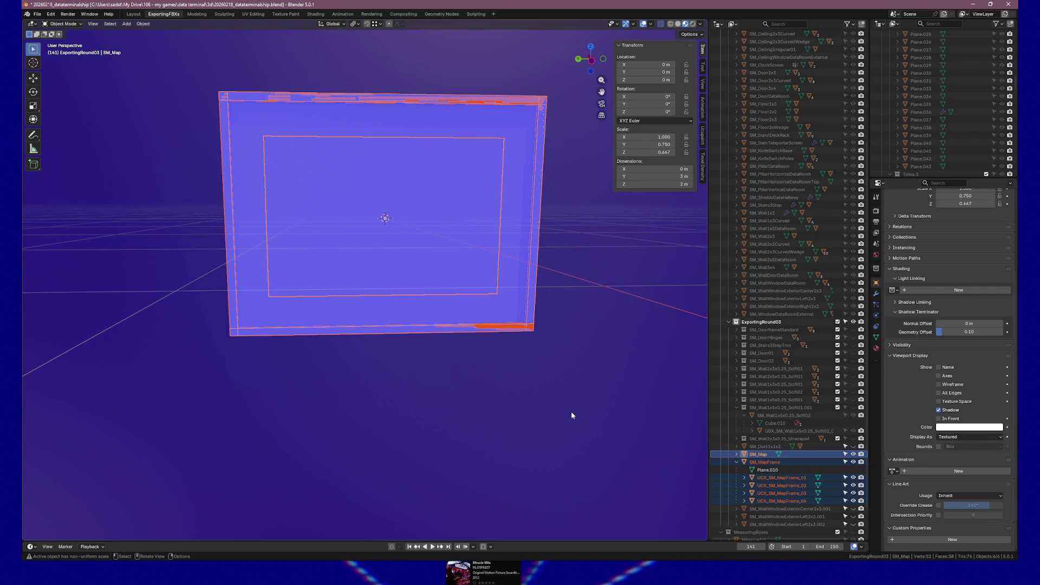
key(ctrl+z)
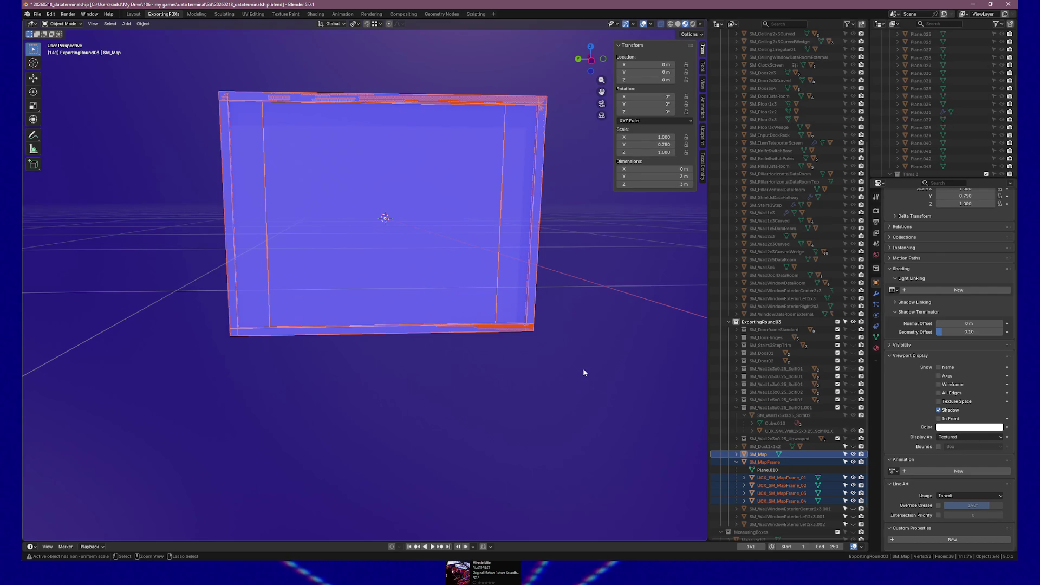
key(ctrl+z)
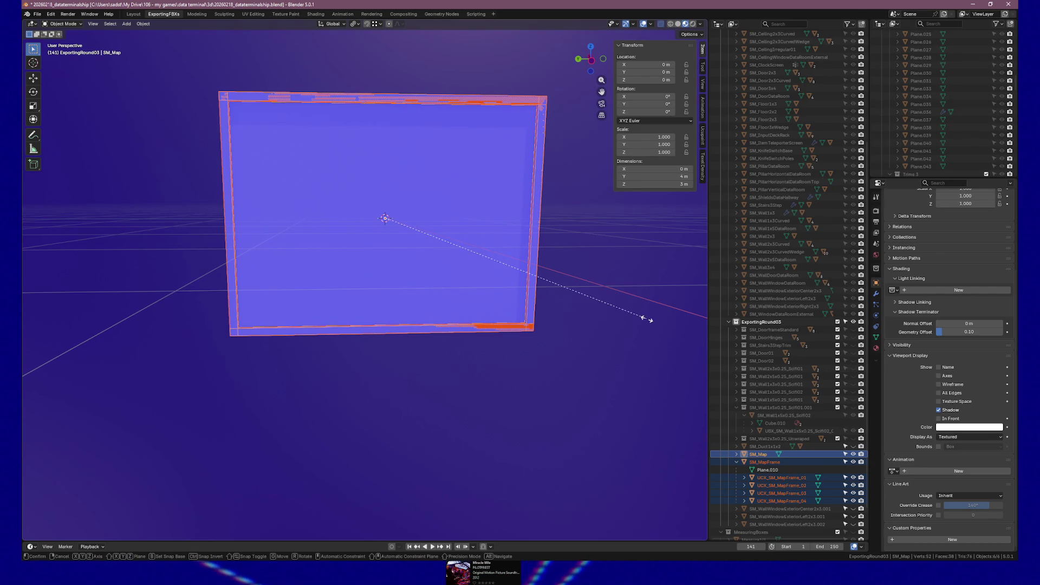
Scale SM_Map to 0.75 in Y and 2/3 in Z via the Resize panel, then deselect it.
key(s)
key(y)
click(397, 355)
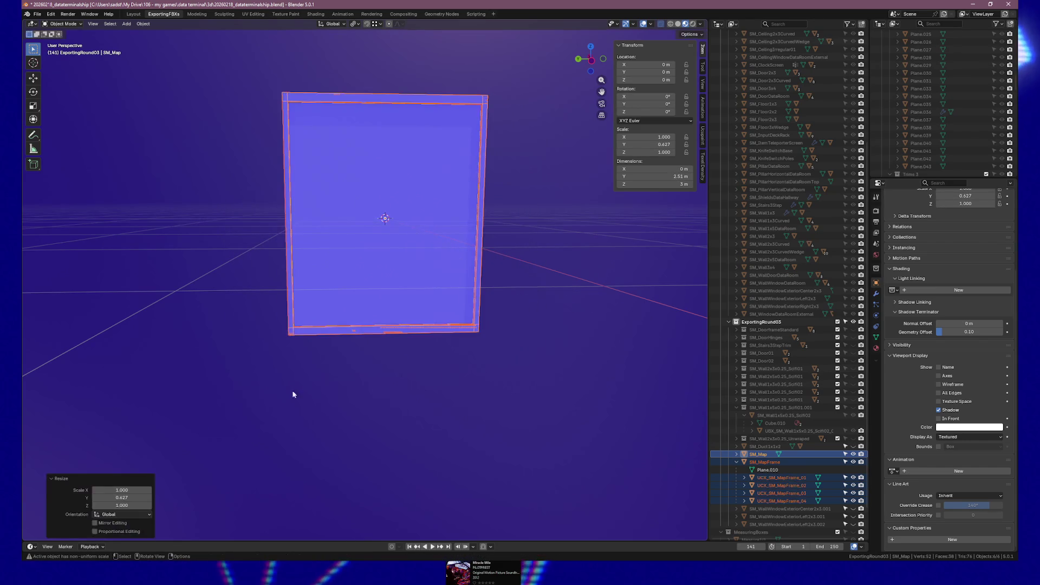
click(122, 497)
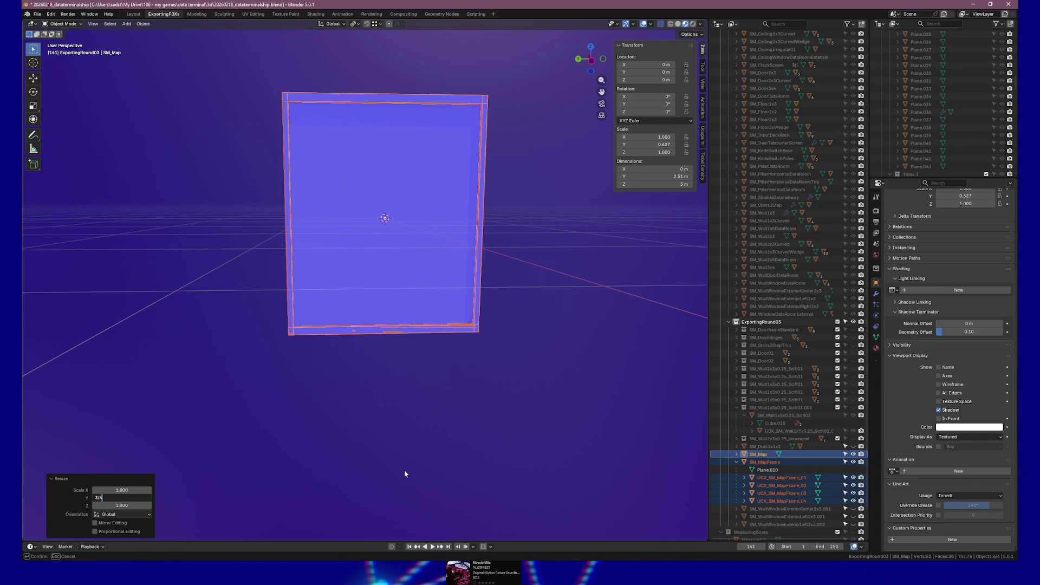
text(0.75)
key(Return)
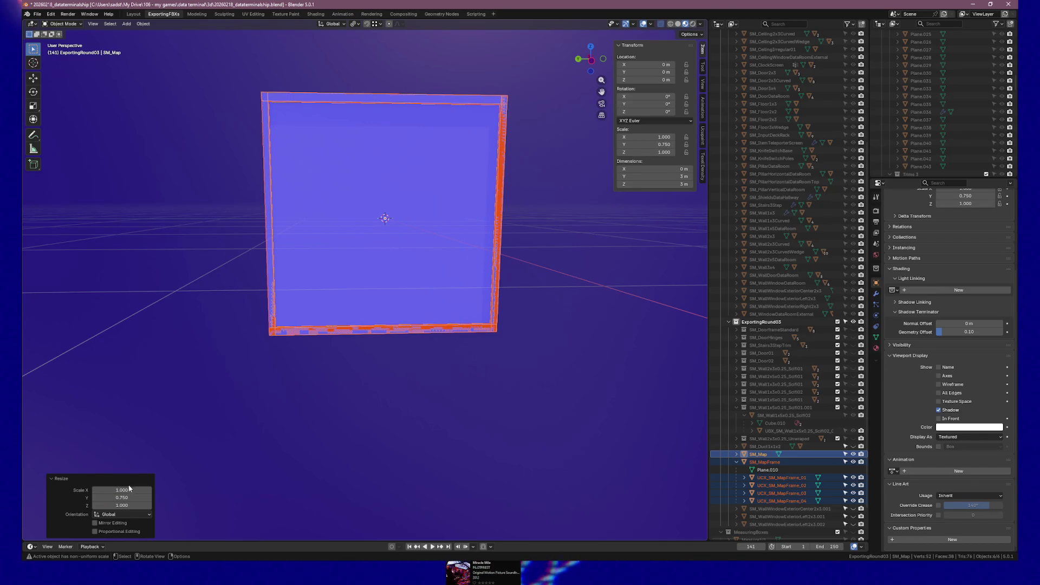
click(129, 505)
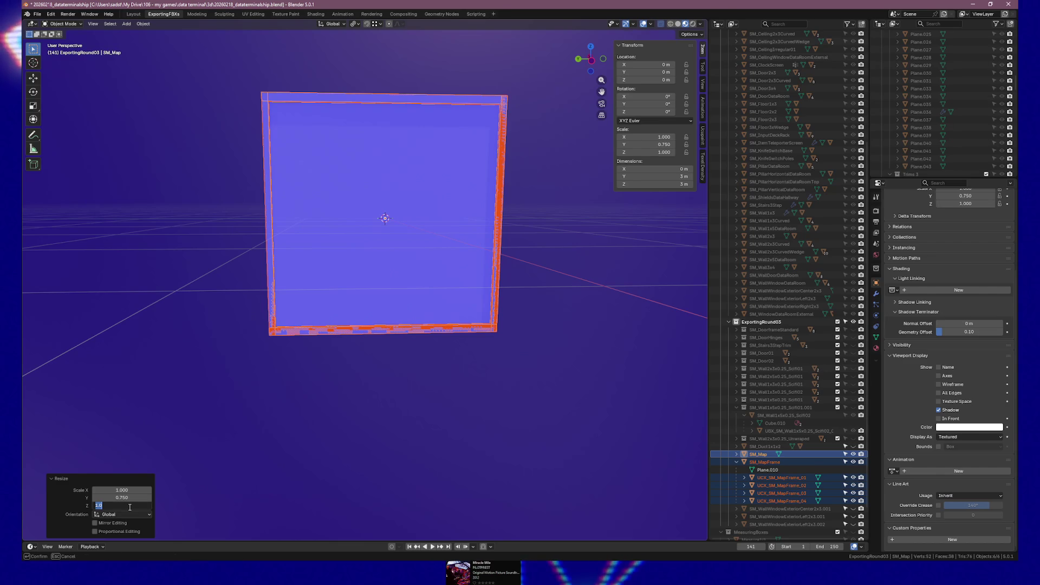
text(2/3)
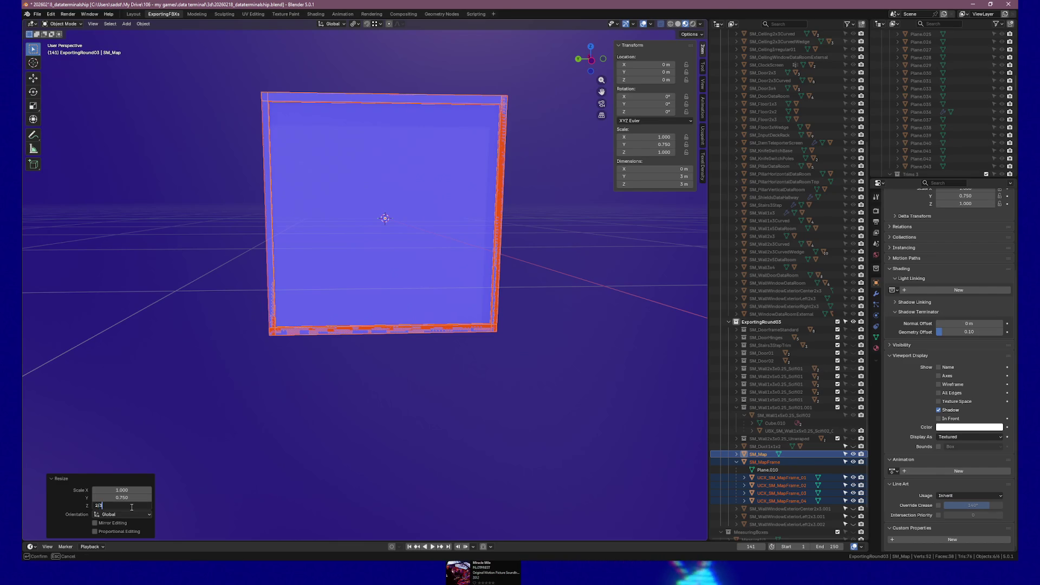
key(Return)
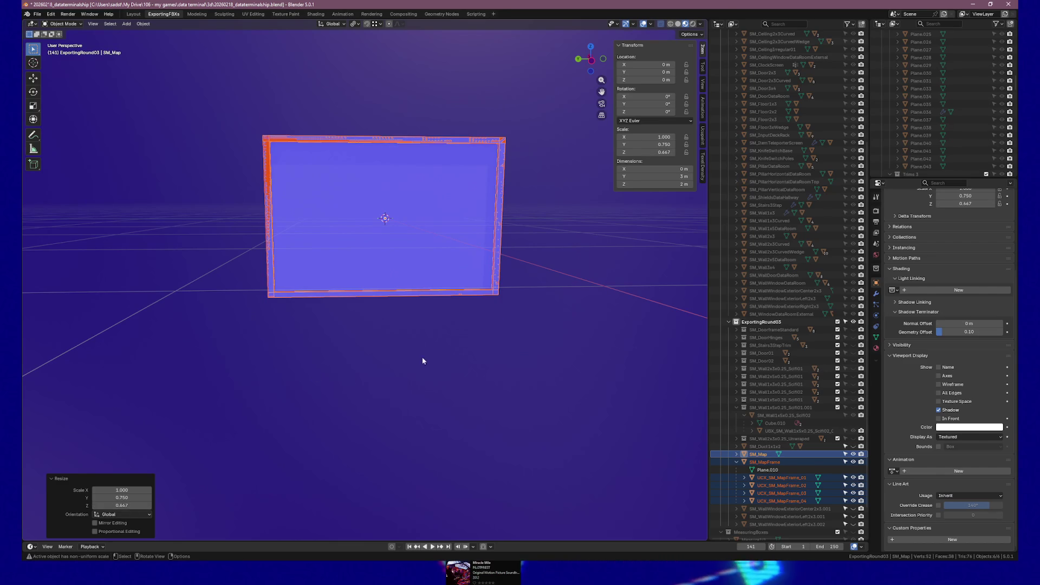
click(566, 251)
click(494, 259)
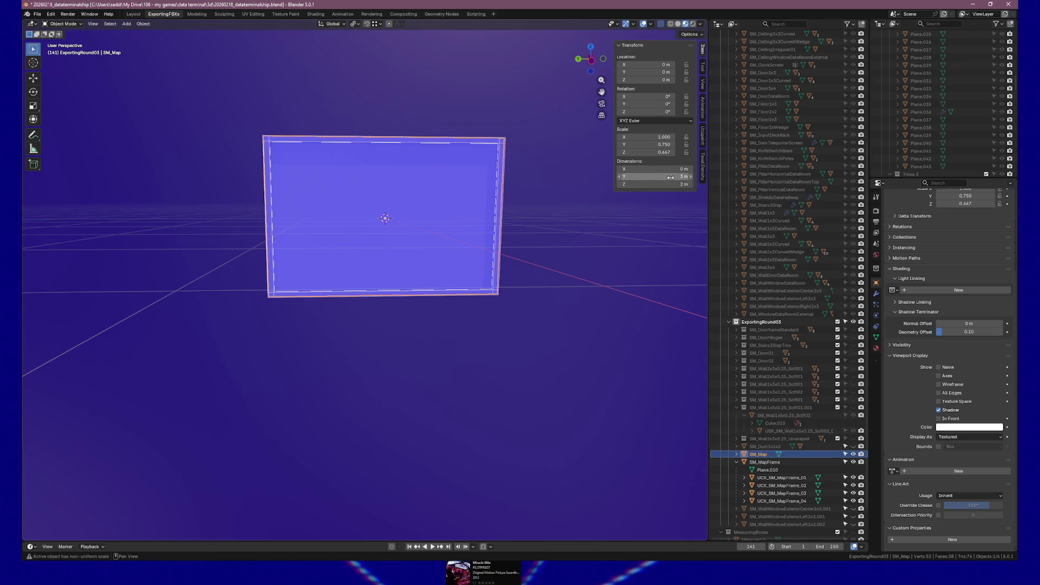
click(759, 463)
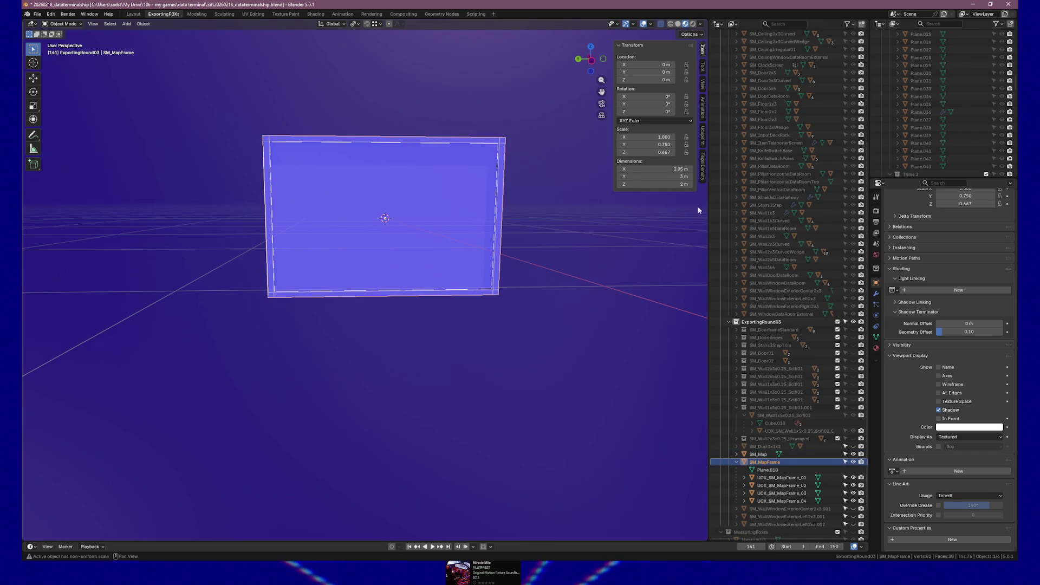
mouse_move(596, 259)
mouse_down()
mouse_move(608, 256)
mouse_move(520, 263)
mouse_move(603, 261)
mouse_up()
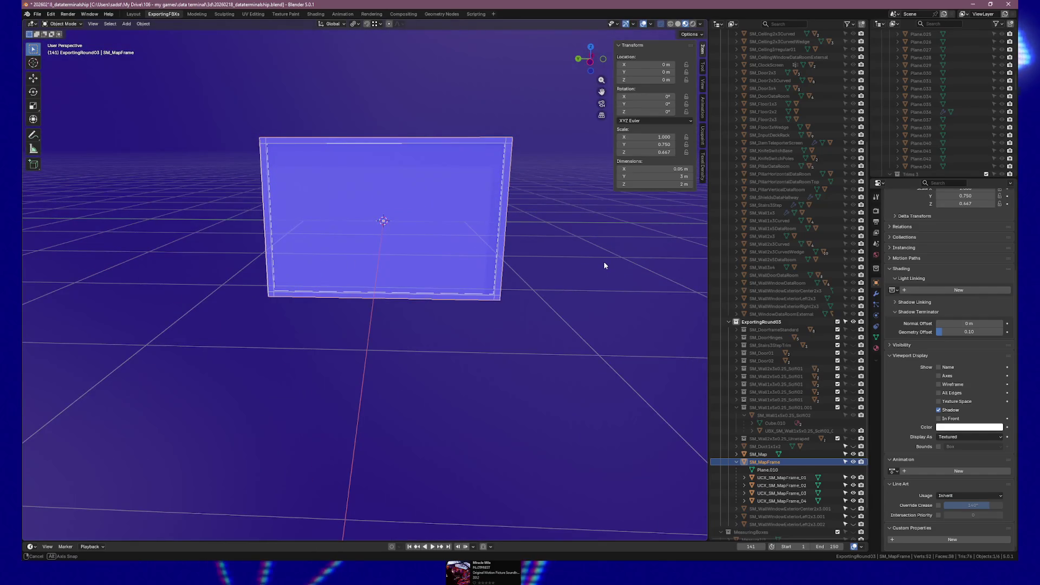
click(784, 480)
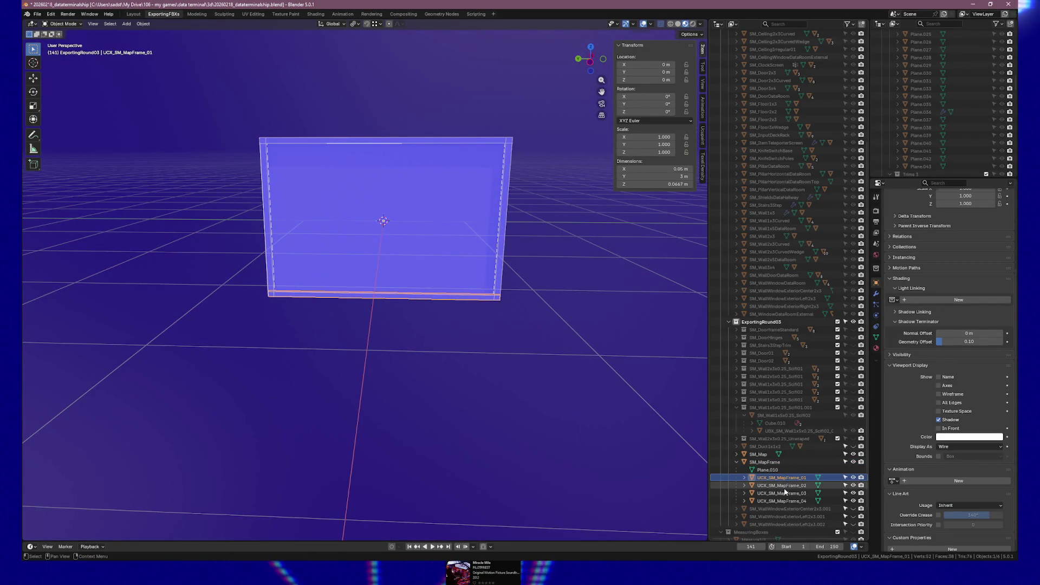
click(784, 487)
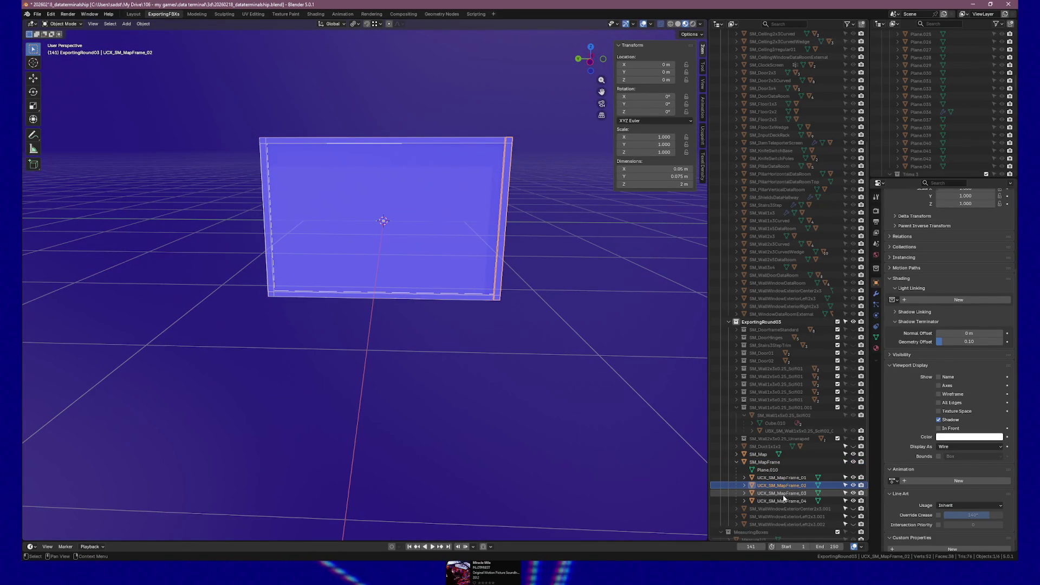
click(782, 494)
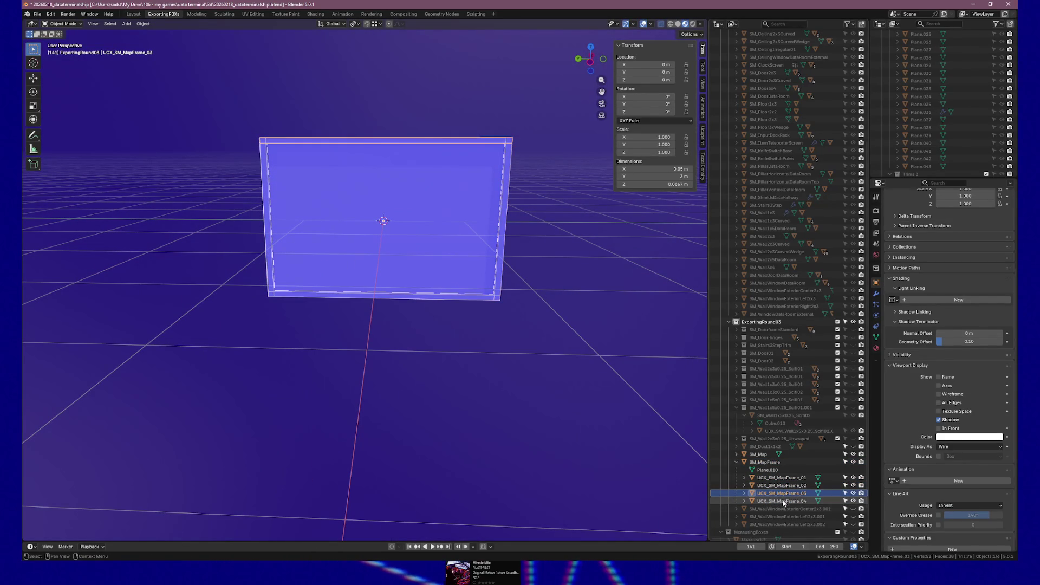
click(783, 502)
mouse_move(470, 326)
mouse_down()
mouse_move(485, 308)
mouse_move(515, 308)
mouse_move(465, 308)
mouse_move(536, 307)
mouse_up()
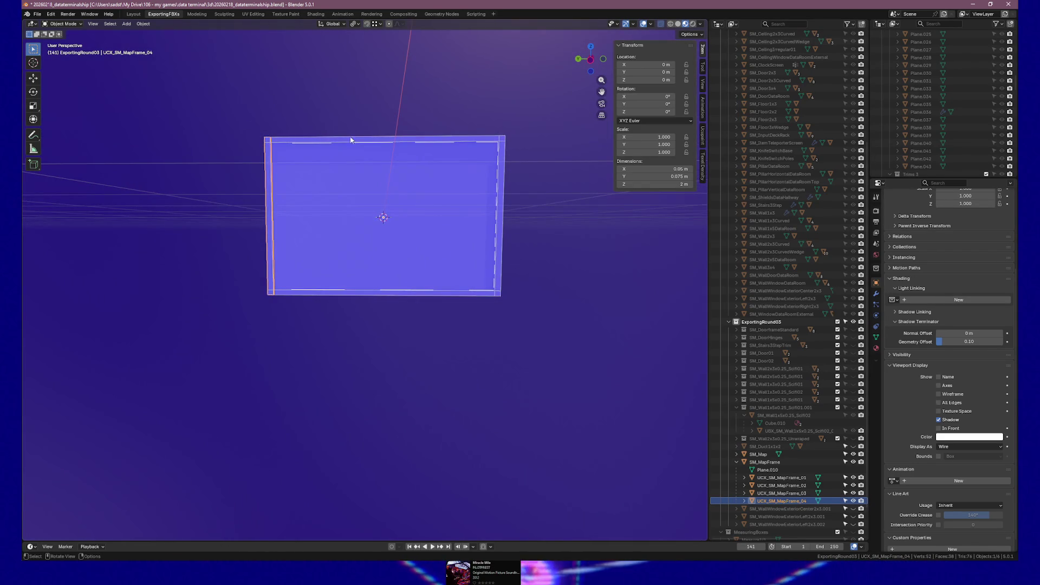
scroll(496, 351, up, 4)
drag(505, 346, 483, 325)
key(KP_1)
key(KP_3)
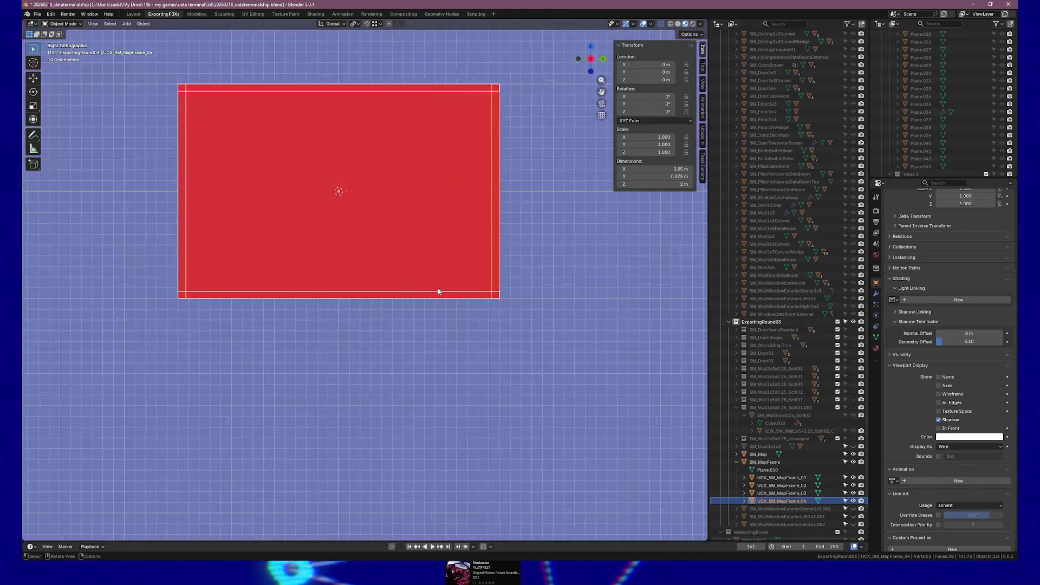
mouse_move(381, 251)
mouse_down()
mouse_move(503, 262)
mouse_move(427, 268)
mouse_move(453, 297)
mouse_up()
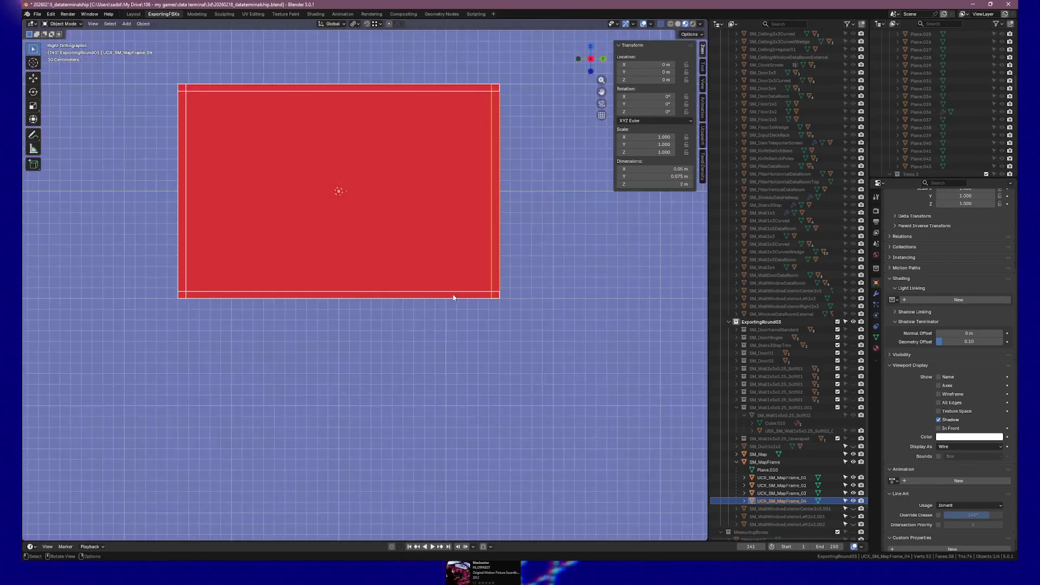
shift+click(758, 454)
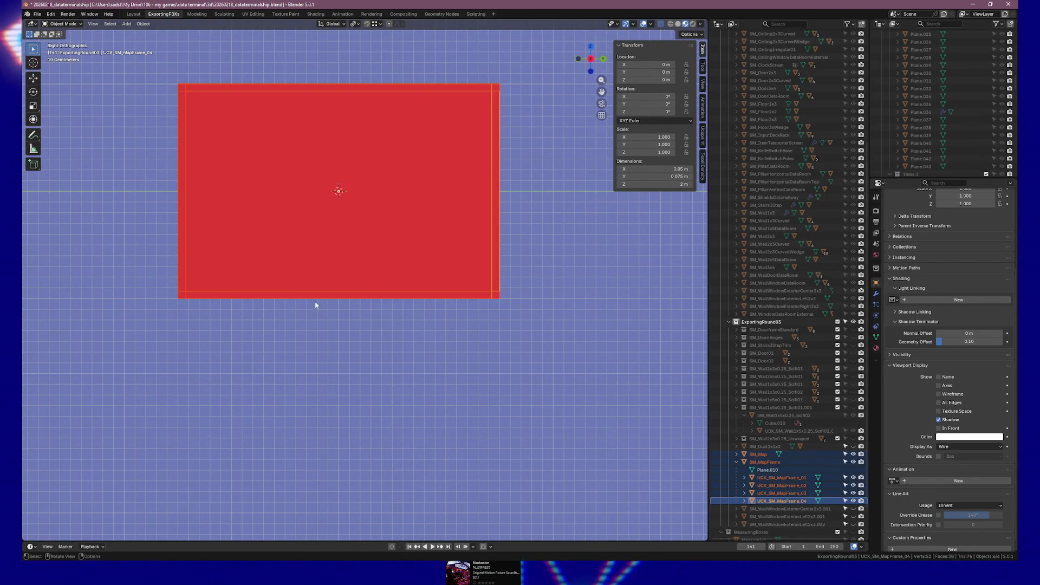
key(r)
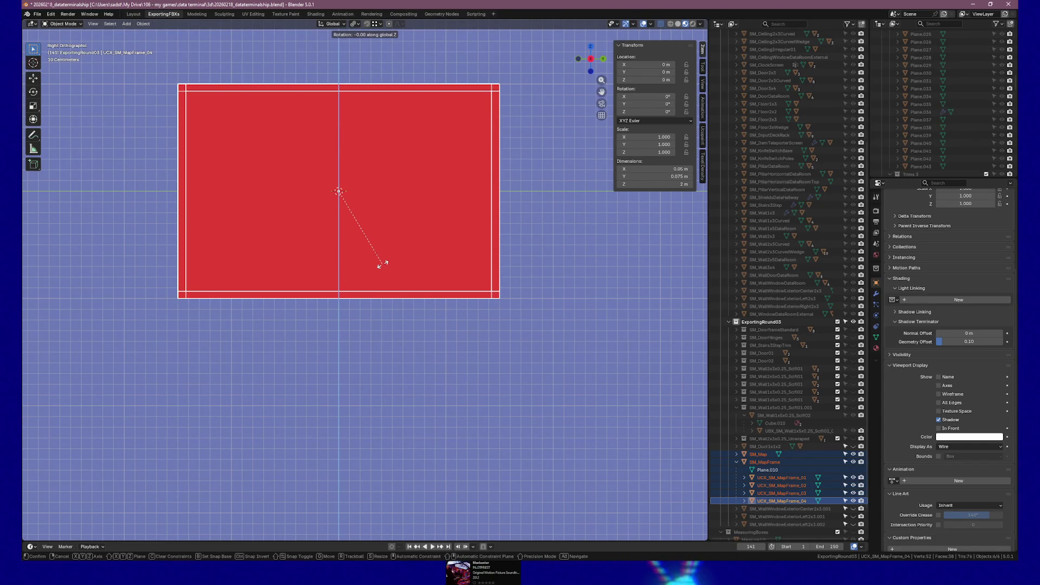
text(180)
key(Return)
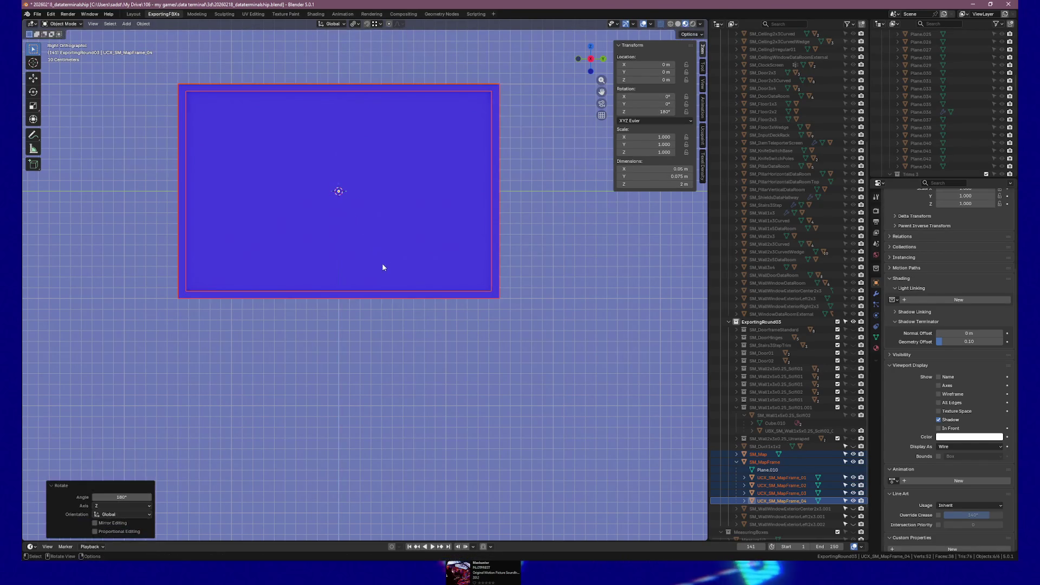
mouse_move(378, 262)
mouse_down()
mouse_move(404, 235)
mouse_move(339, 263)
mouse_move(311, 255)
mouse_move(324, 265)
mouse_up()
drag(481, 254, 477, 251)
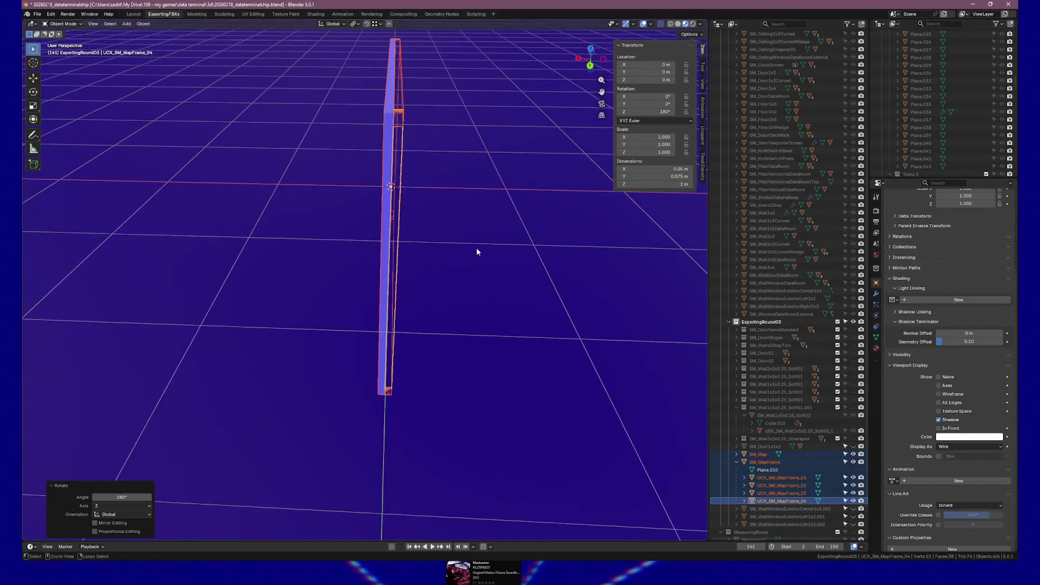
key(ctrl+z)
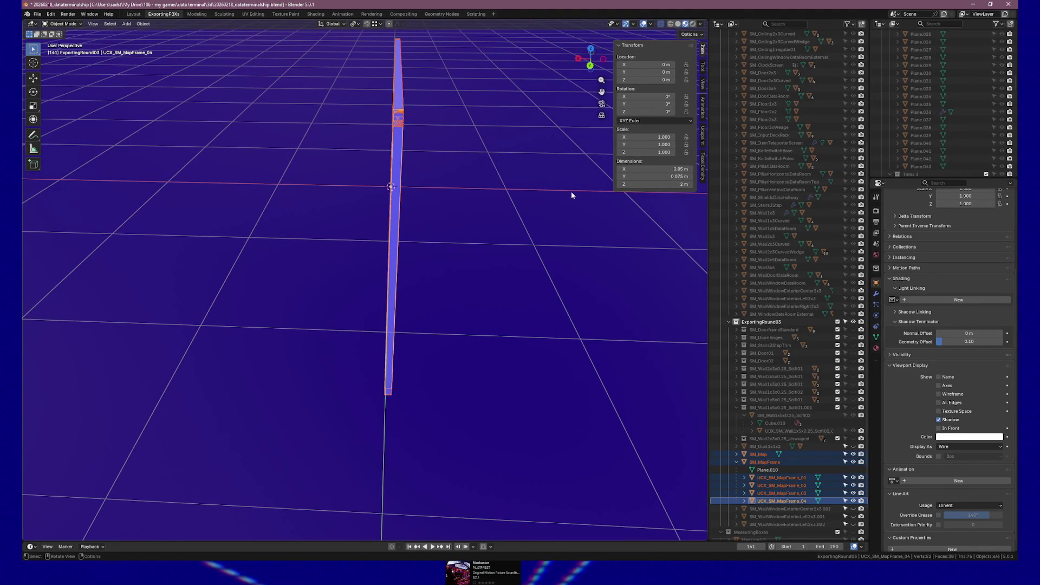
key(r)
key(z)
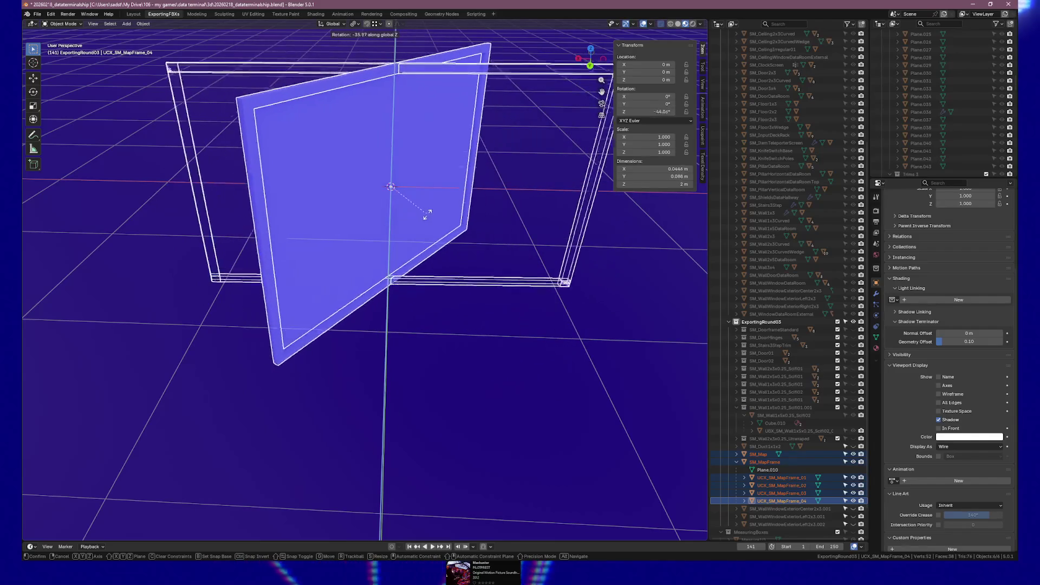
click(457, 215)
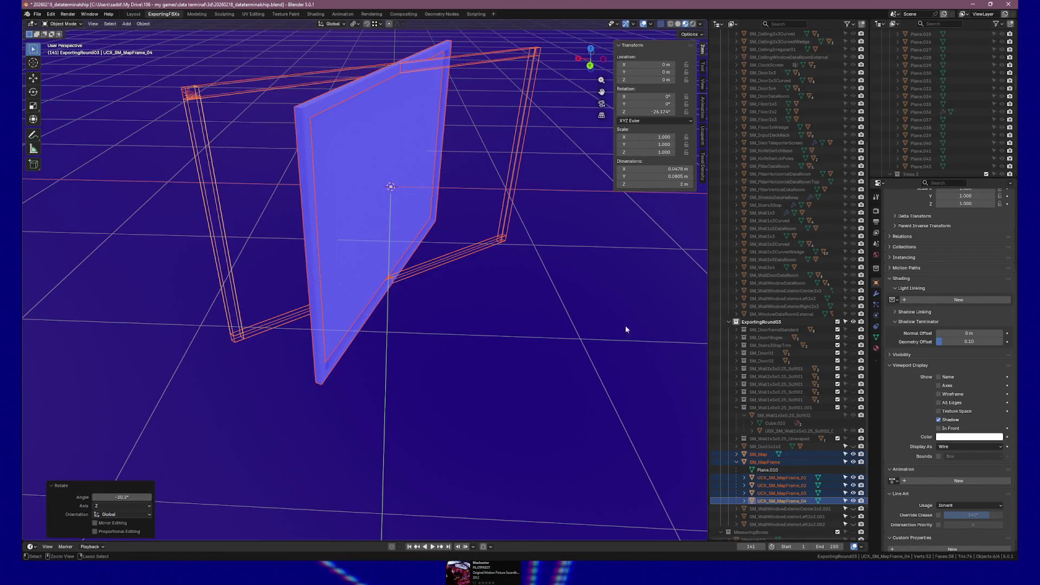
key(ctrl+z)
click(765, 455)
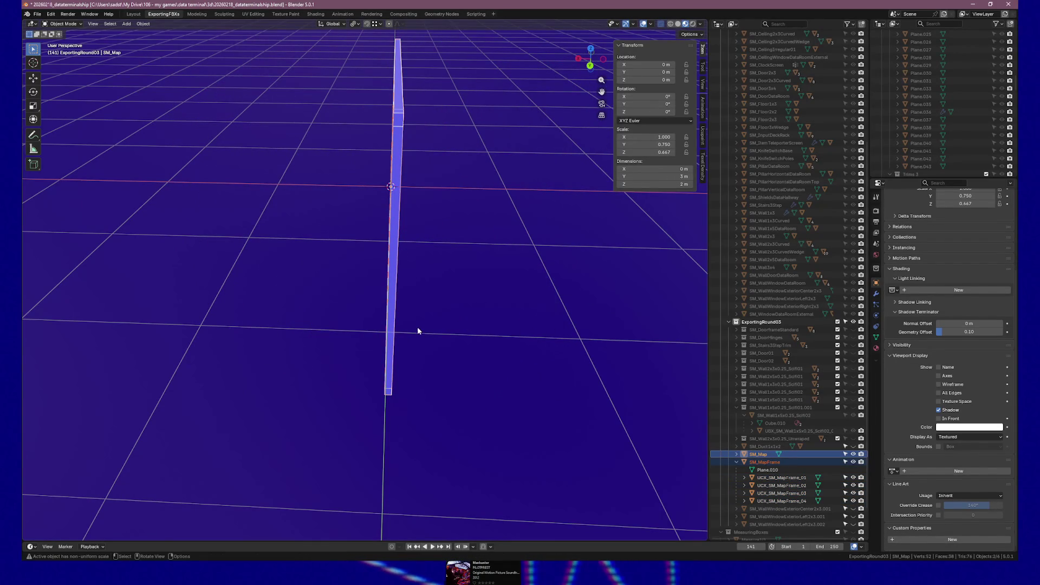
Rotate SM_Map exactly 180° around the Z axis.
key(r)
key(z)
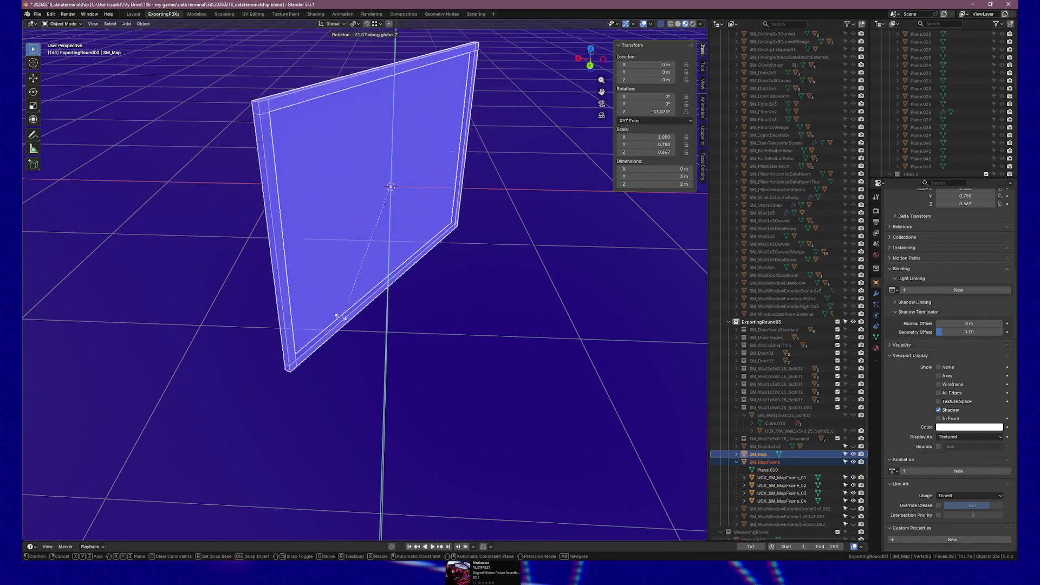
click(691, 302)
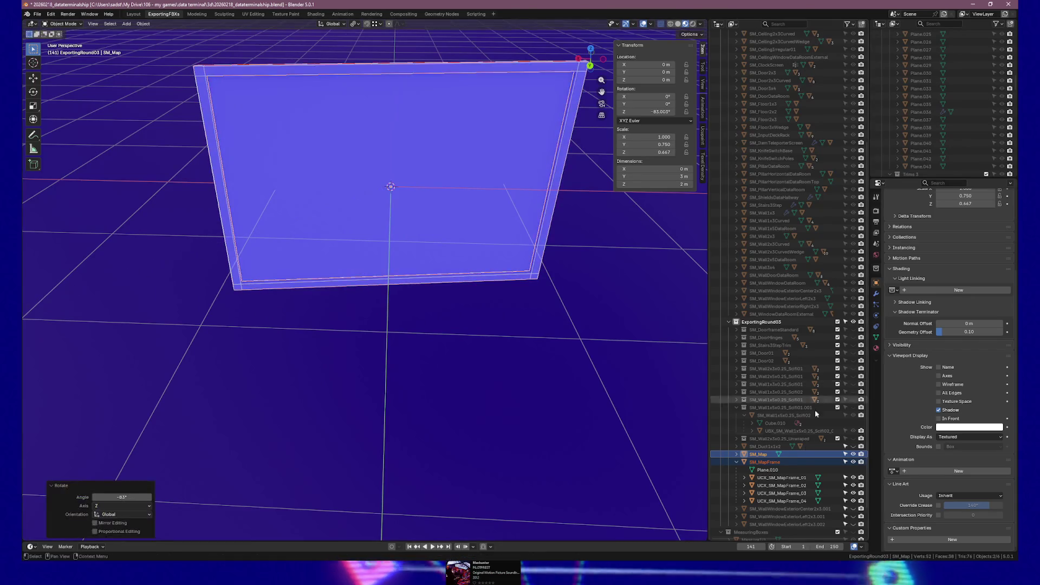
click(122, 497)
text(18)
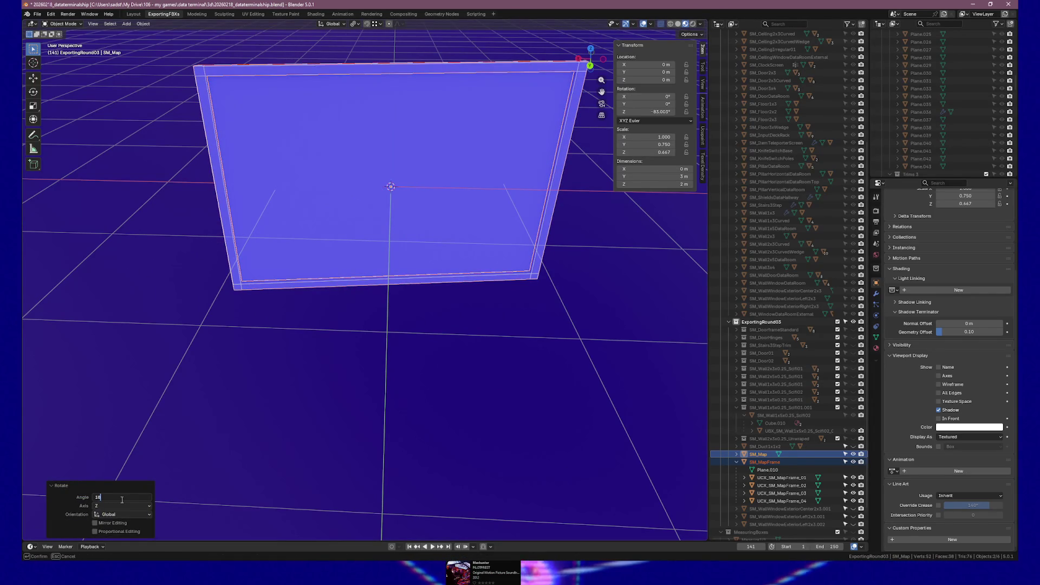
text(0)
key(Return)
Switch to Right view and select the collision box UCX_SM_MapFrame_01.
mouse_move(379, 262)
mouse_down()
mouse_move(455, 245)
mouse_move(440, 385)
mouse_move(491, 314)
mouse_up()
scroll(455, 245, up, 2)
key(KP_3)
click(781, 477)
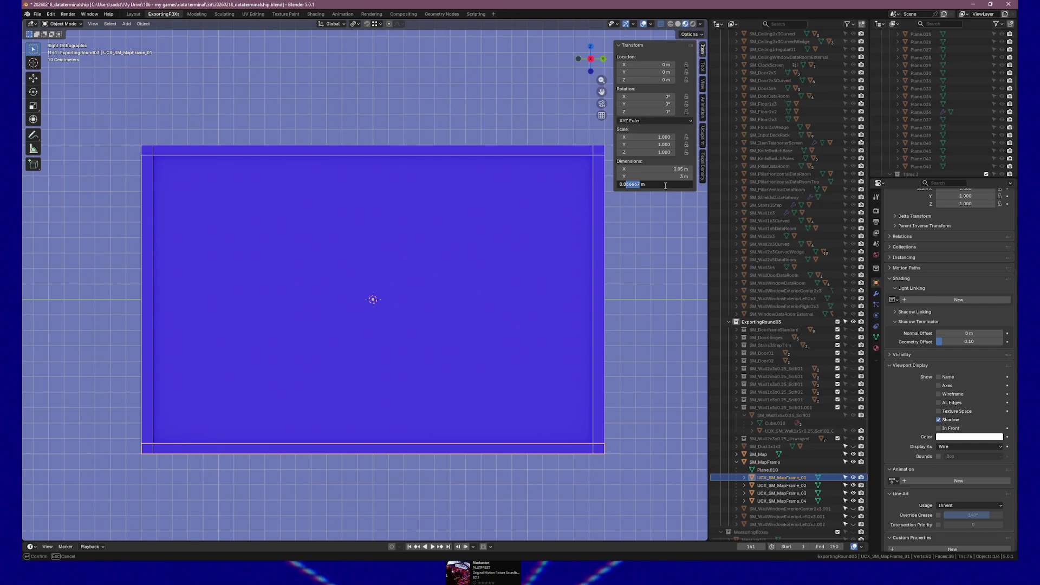
Undo a trial 0.075 m Z dimension, select UCX_SM_MapFrame_01 to _04 with SM_MapFrame active, and enter Edit Mode.
key(Return)
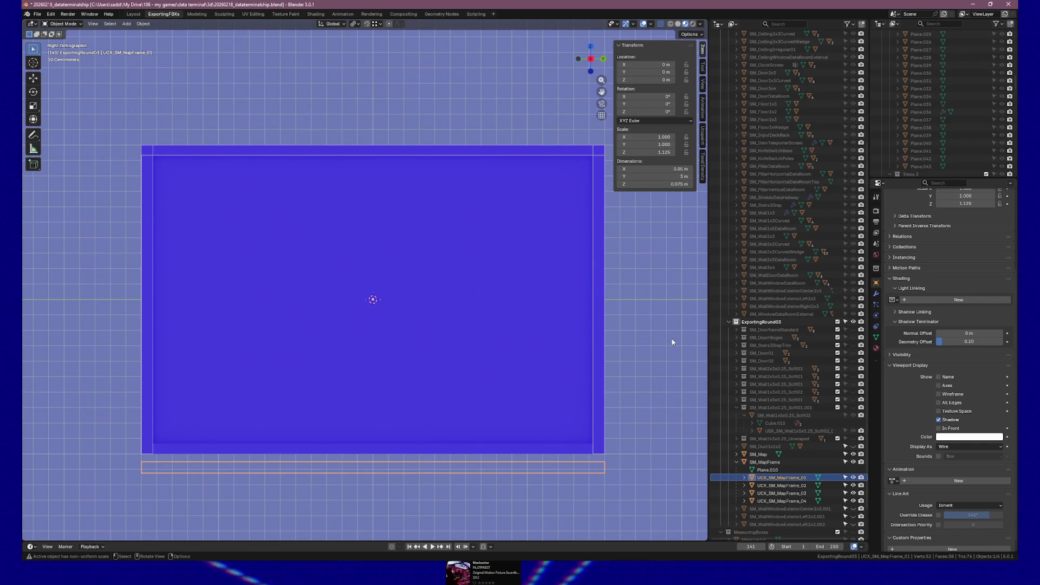
key(ctrl+z)
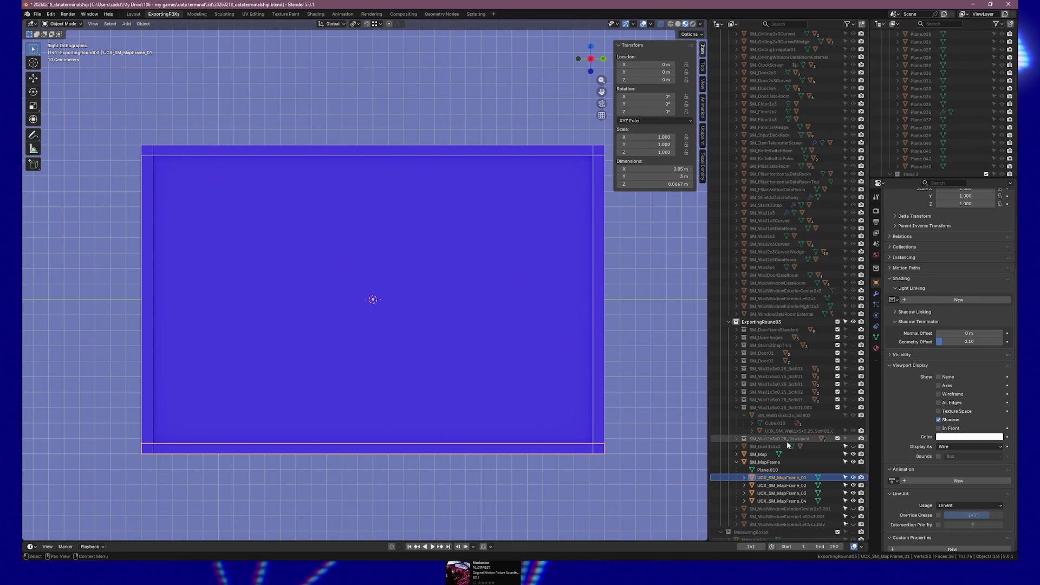
click(785, 487)
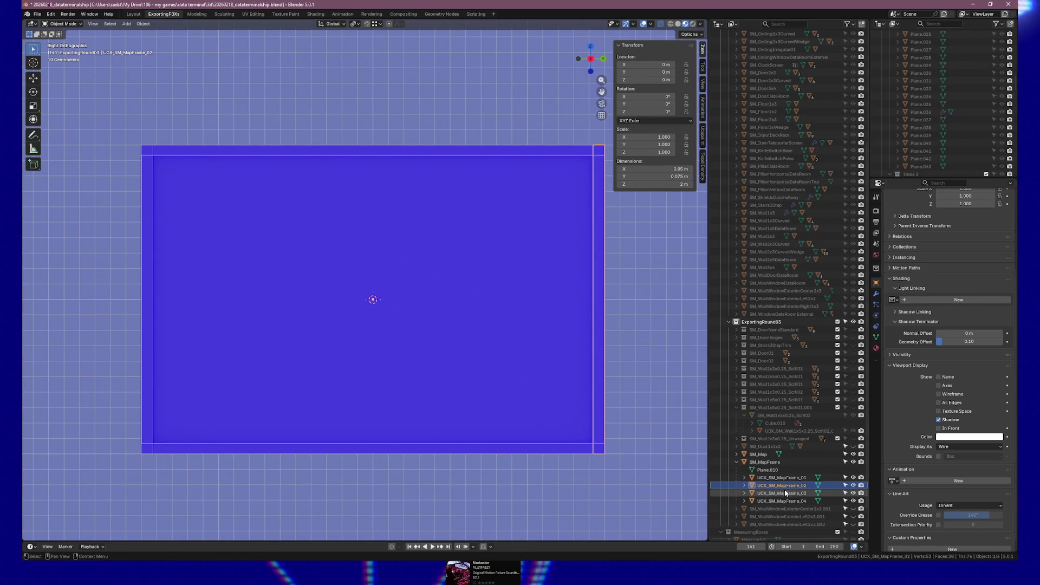
click(784, 494)
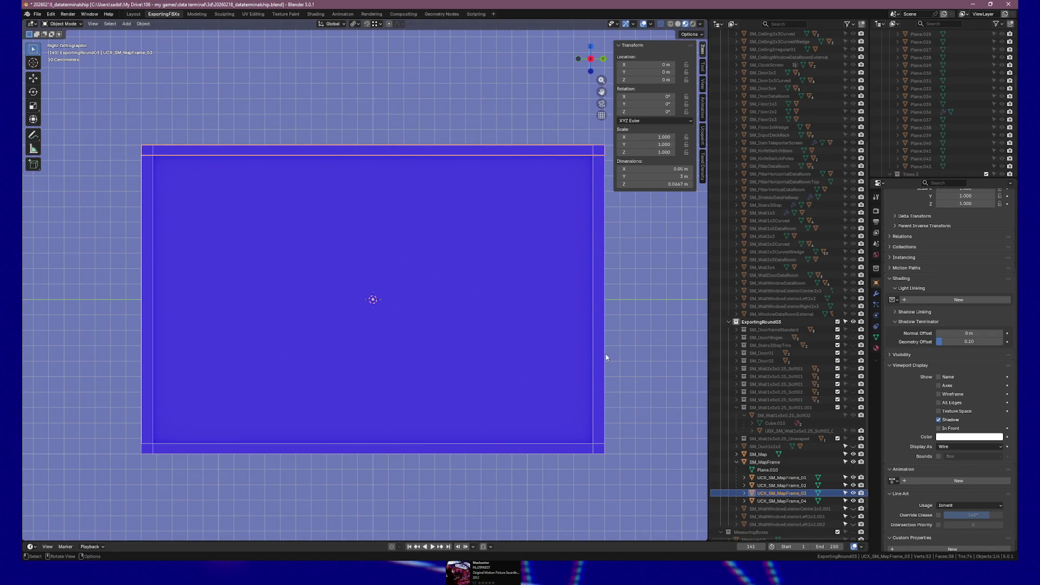
click(782, 501)
shift+click(778, 477)
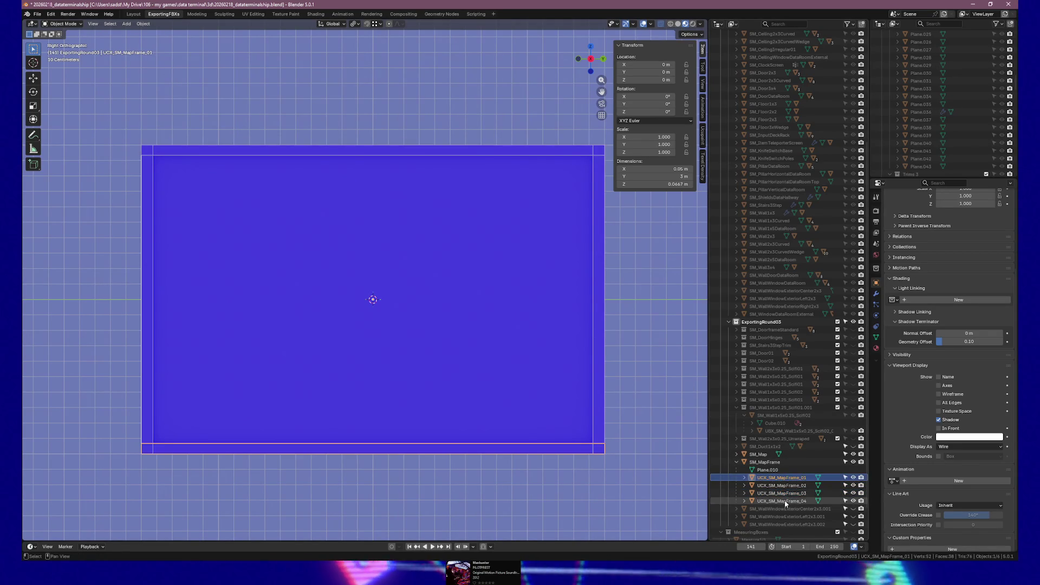
ctrl+click(769, 462)
key(Tab)
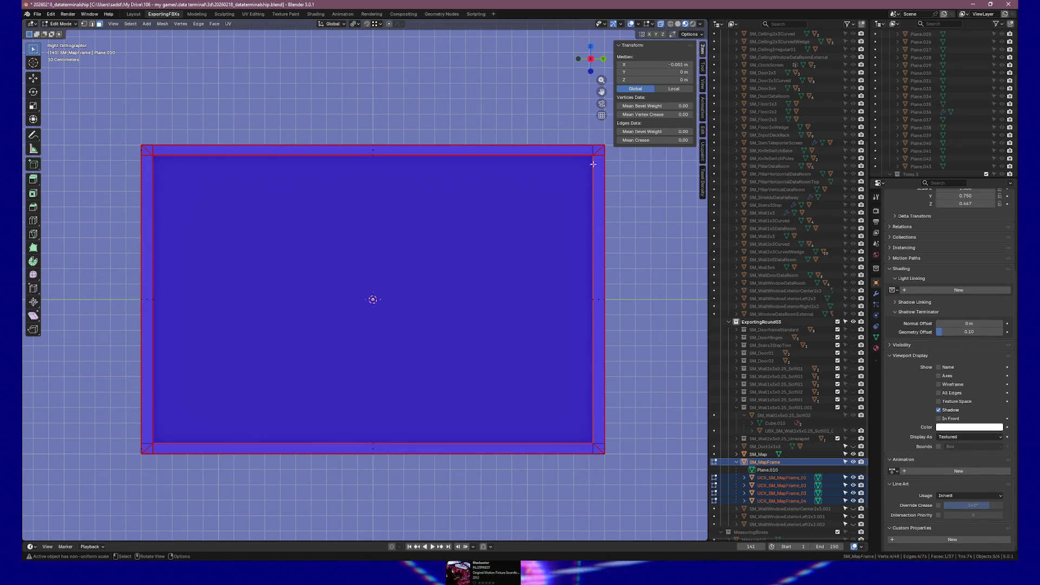
In vertex select mode, box-select the vertices along the frame's top edge.
key(1)
drag(134, 138, 164, 166)
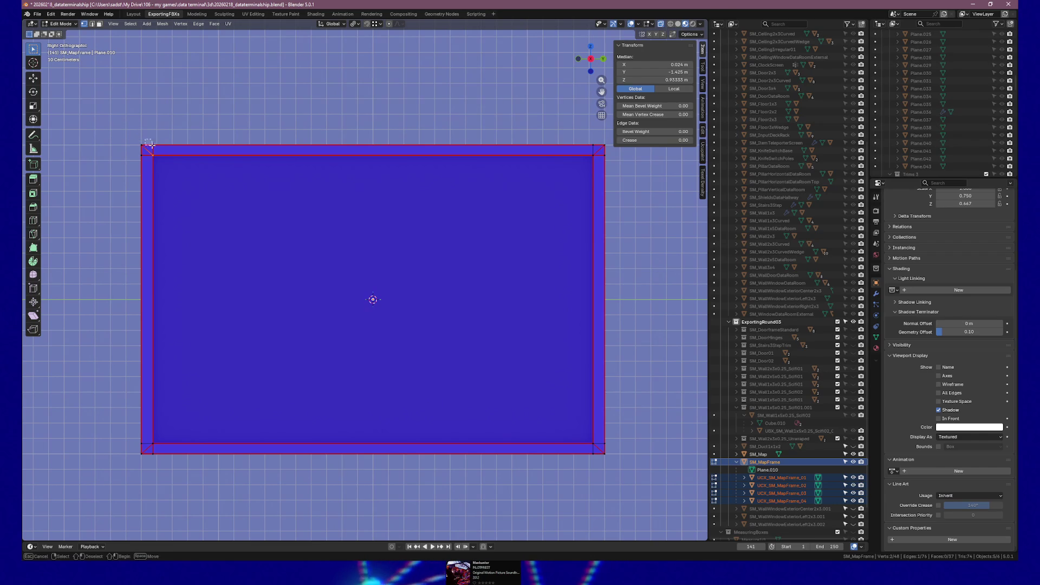
key(alt+a)
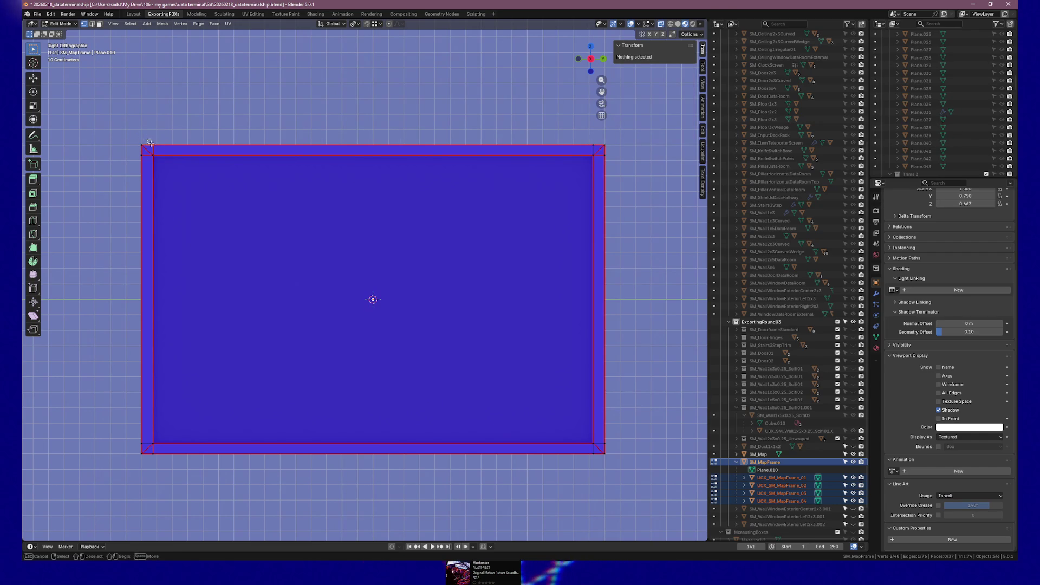
drag(142, 145, 148, 148)
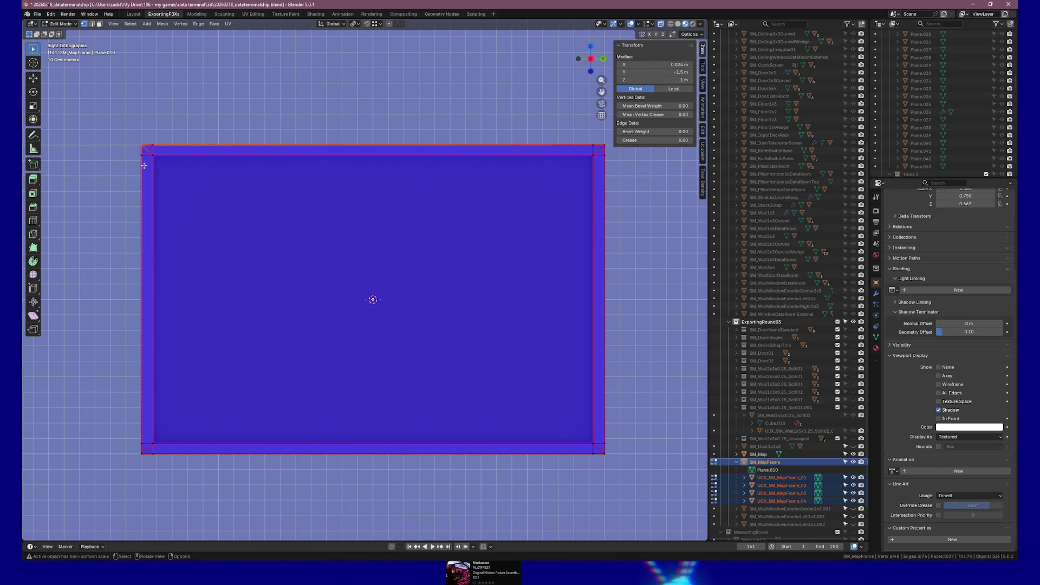
drag(149, 151, 160, 163)
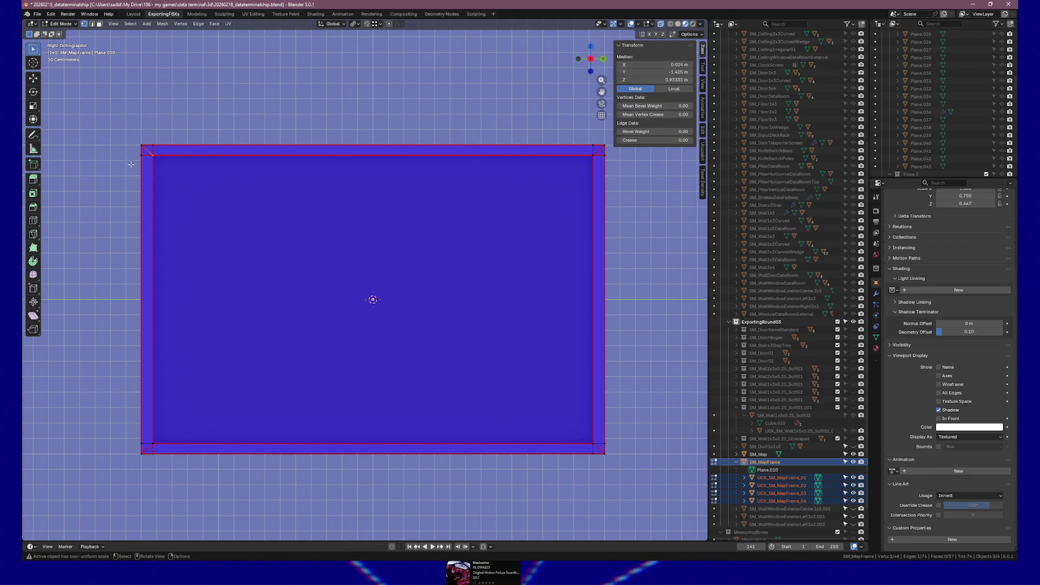
drag(132, 143, 149, 153)
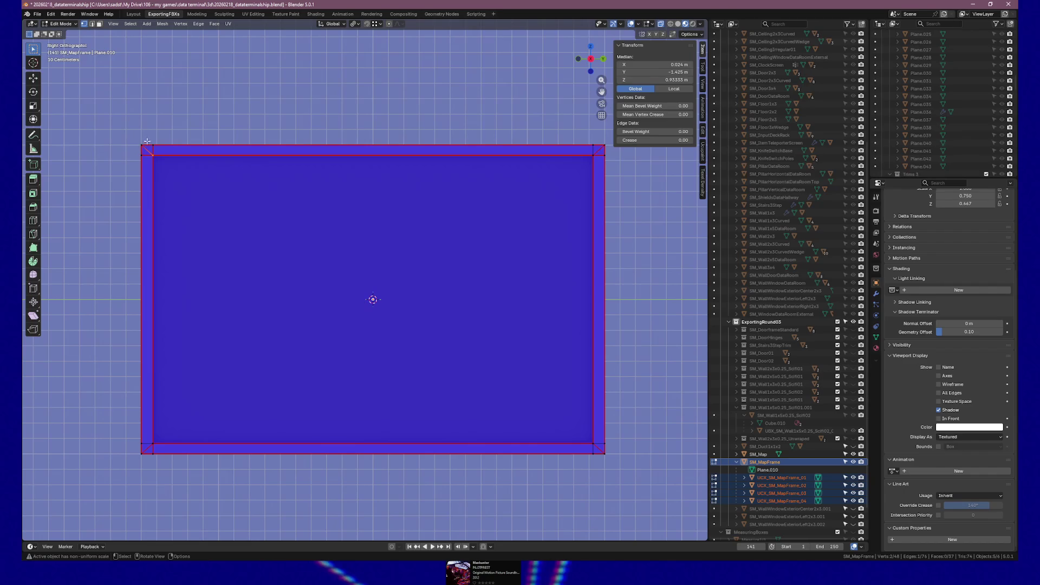
mouse_move(154, 147)
mouse_down()
mouse_move(146, 149)
mouse_move(181, 163)
mouse_move(634, 167)
mouse_up()
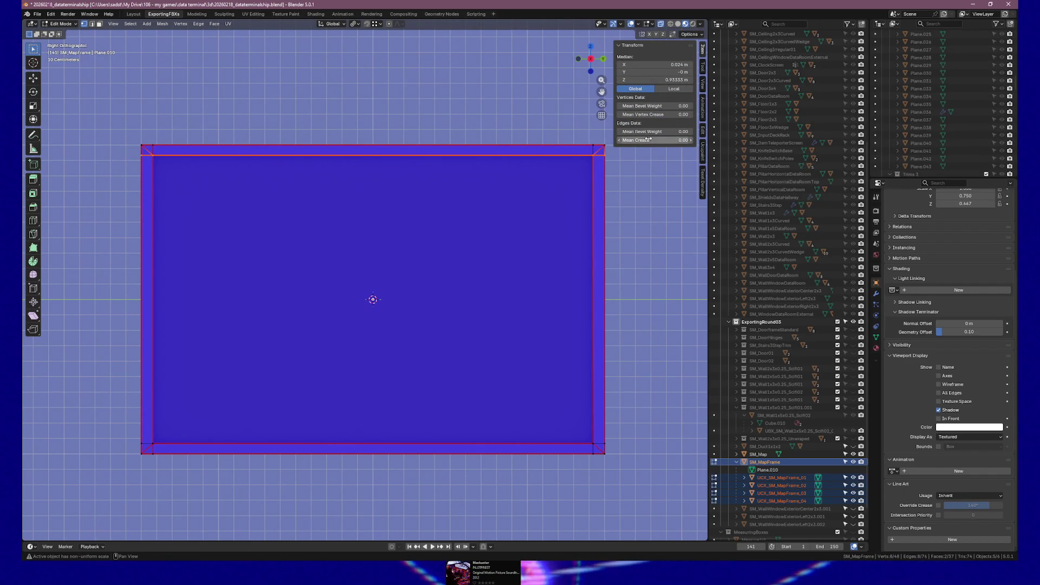
Set the top edge's Median Z to 0.9 m, inspect it, then undo the change.
click(674, 78)
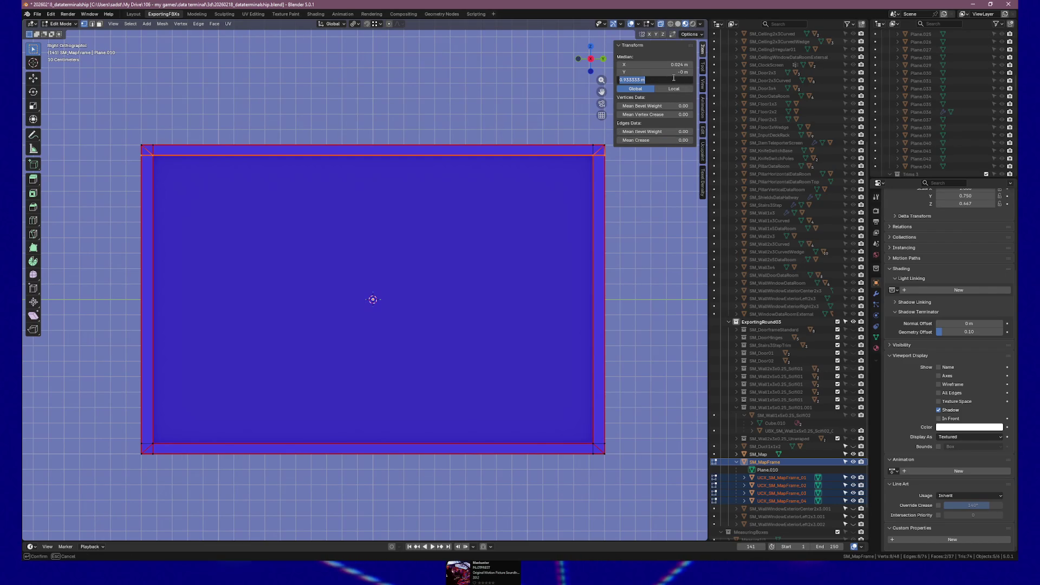
key(Left)
key(Left)
key(shift+Left)
key(shift+Left)
key(shift+Left)
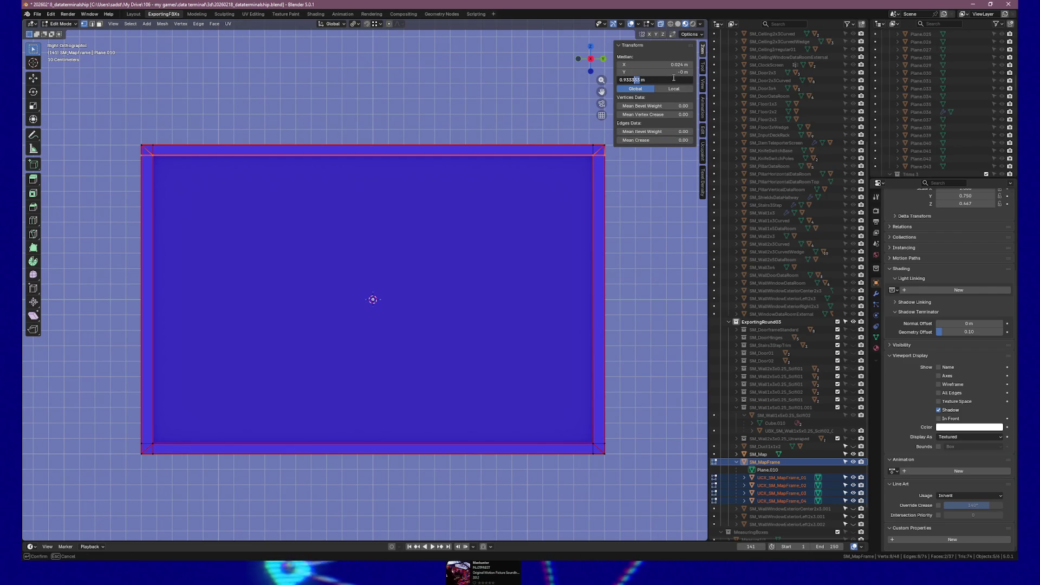
key(BackSpace)
key(Return)
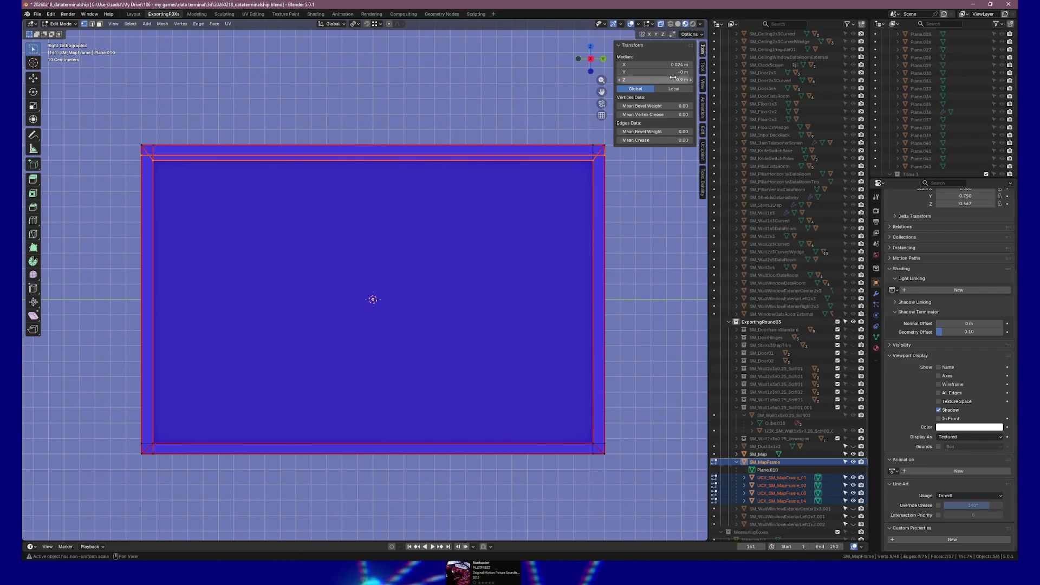
mouse_move(312, 169)
mouse_down()
mouse_move(346, 167)
mouse_move(302, 177)
mouse_move(318, 177)
mouse_up()
key(ctrl+z)
In Object Mode, select SM_Map with the frame and collision objects and apply Rotation & Scale.
key(Tab)
scroll(317, 177, down, 5)
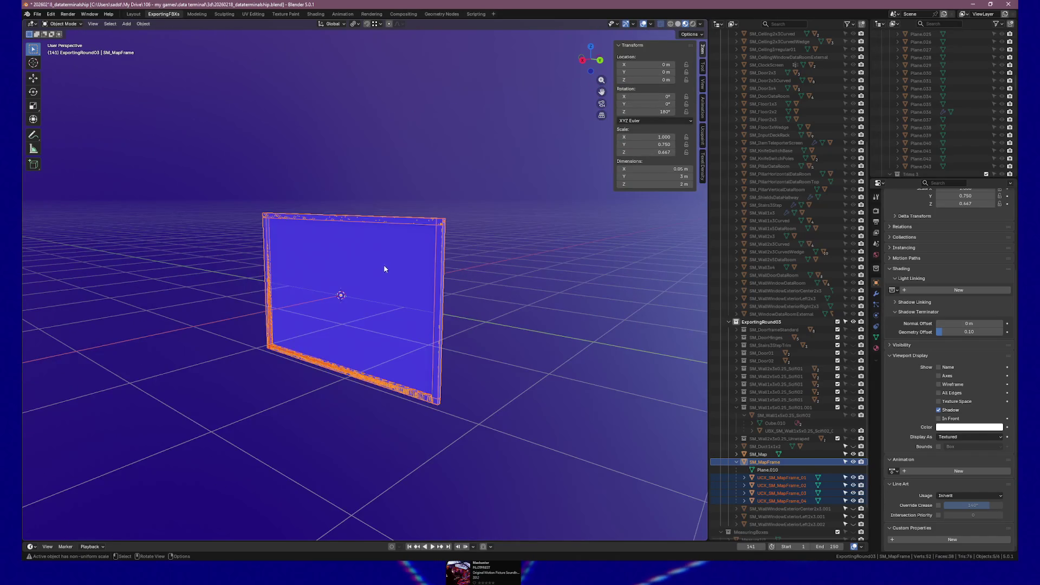
click(532, 270)
click(781, 477)
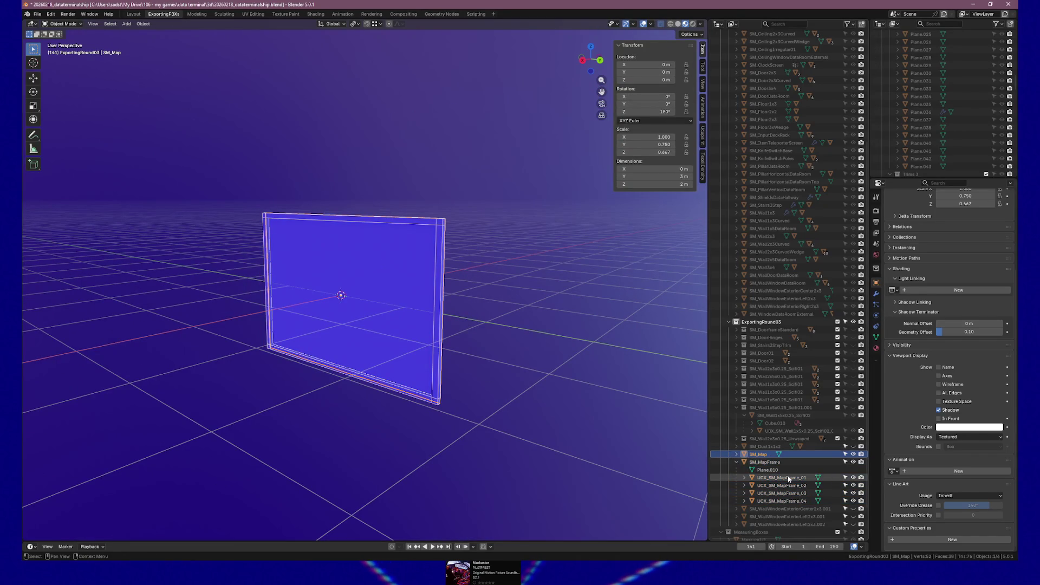
shift+click(766, 454)
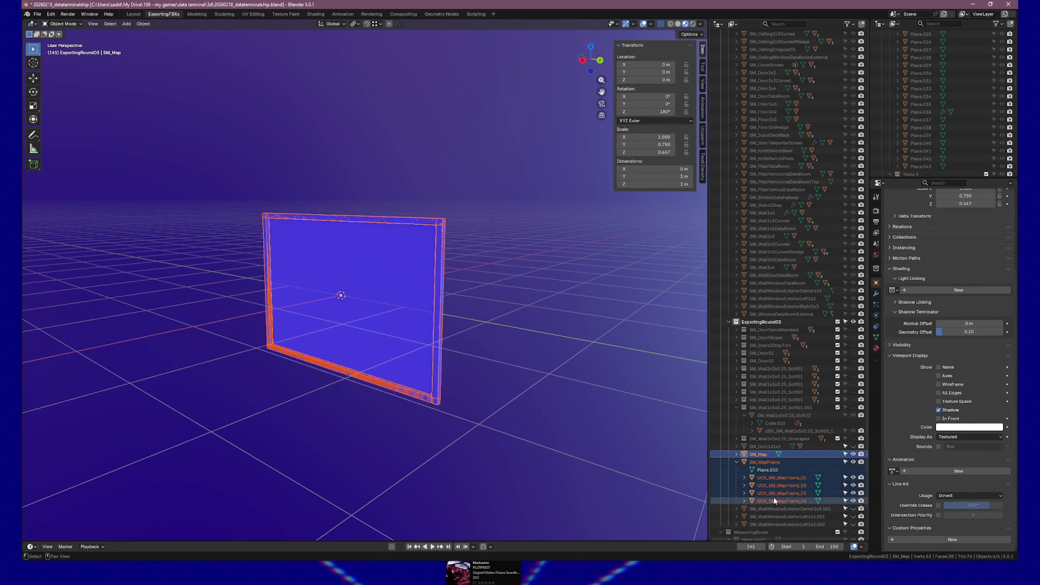
key(ctrl+a)
click(341, 390)
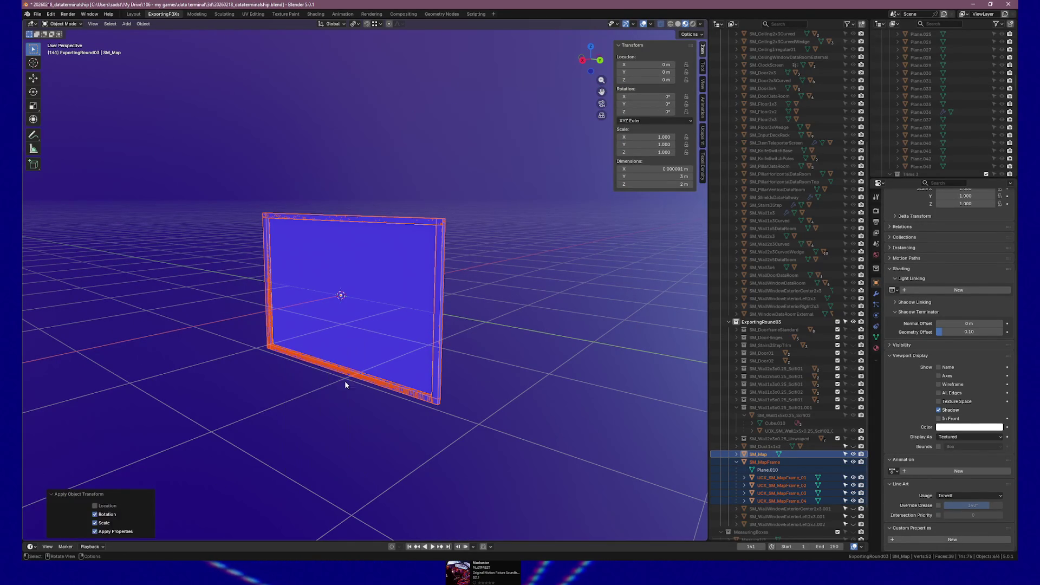
Enter Edit Mode and view the map straight from the right side.
key(Tab)
key(Tab)
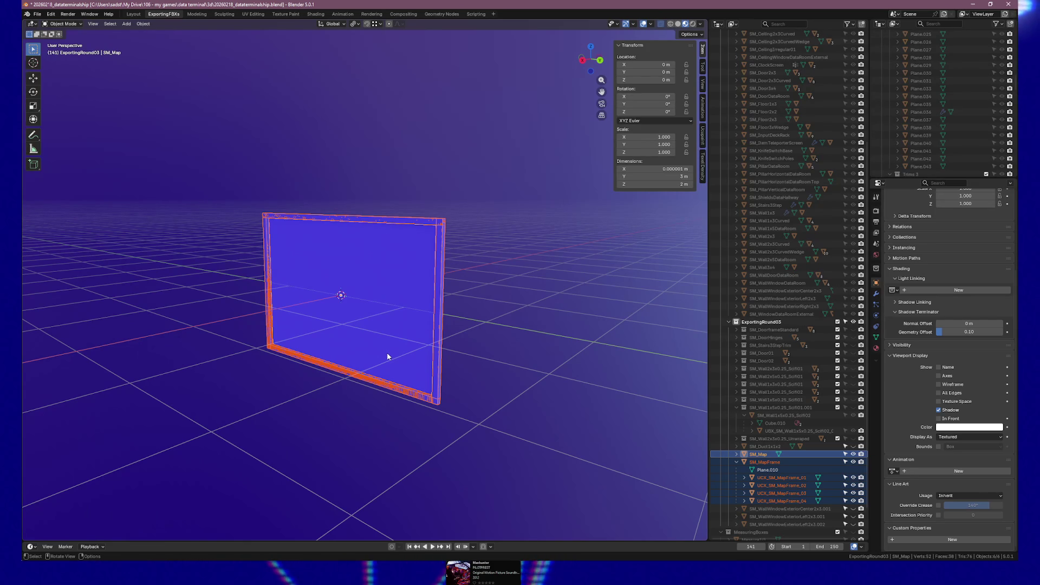
key(KP_3)
scroll(387, 355, up, 4)
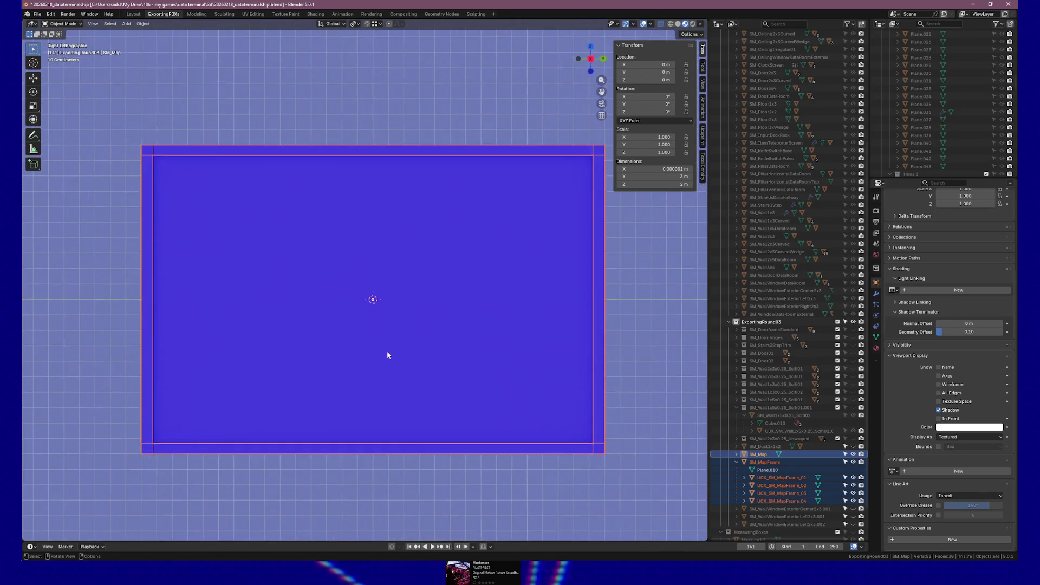
key(Tab)
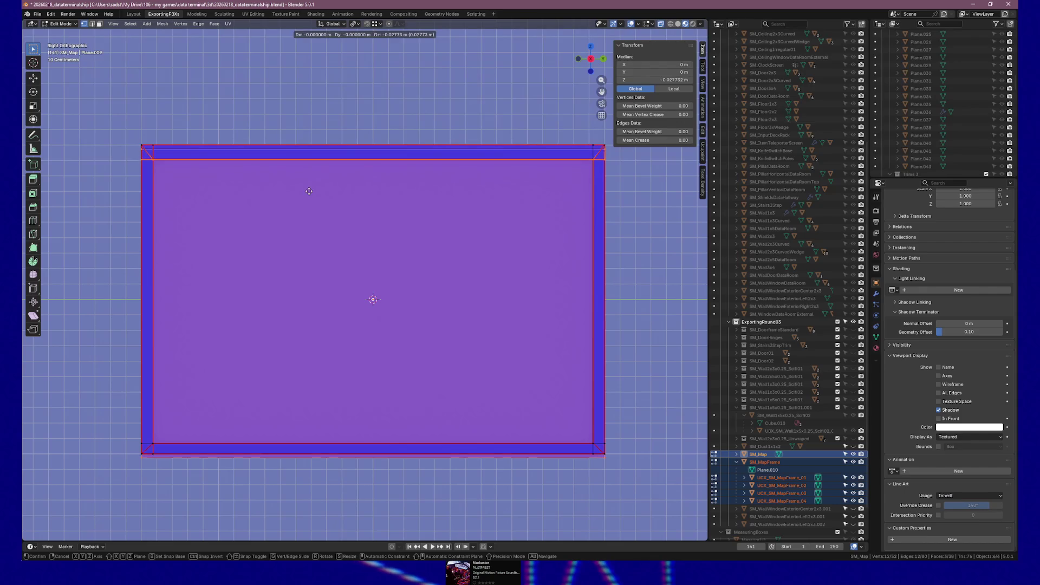
drag(129, 152, 519, 174)
key(g)
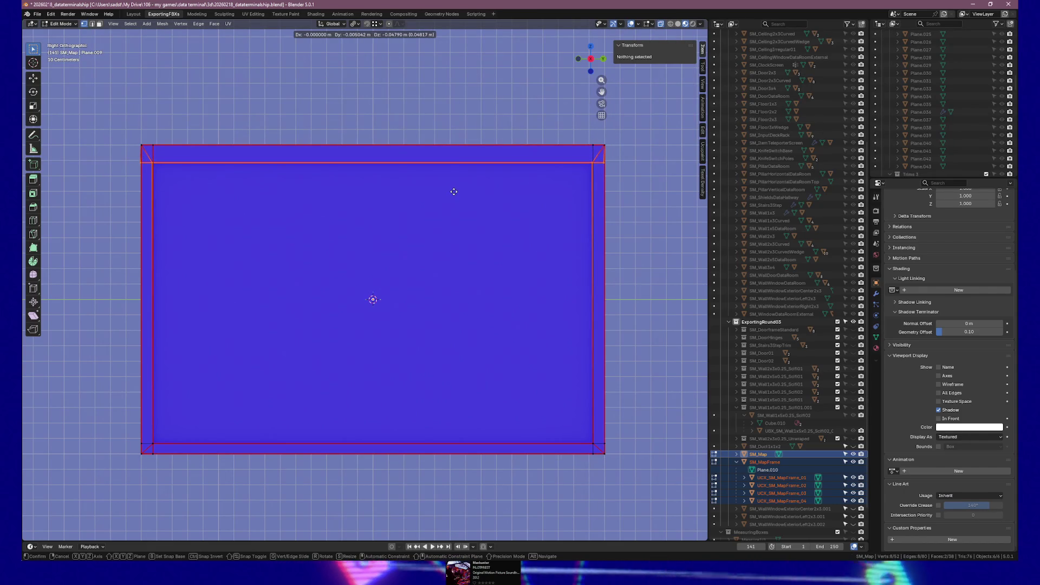
key(z)
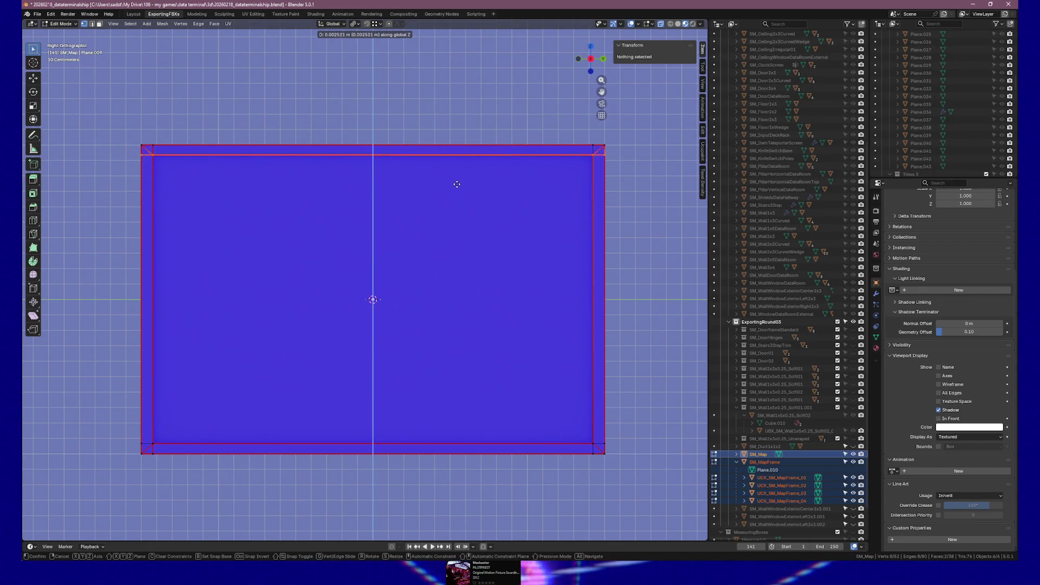
click(456, 189)
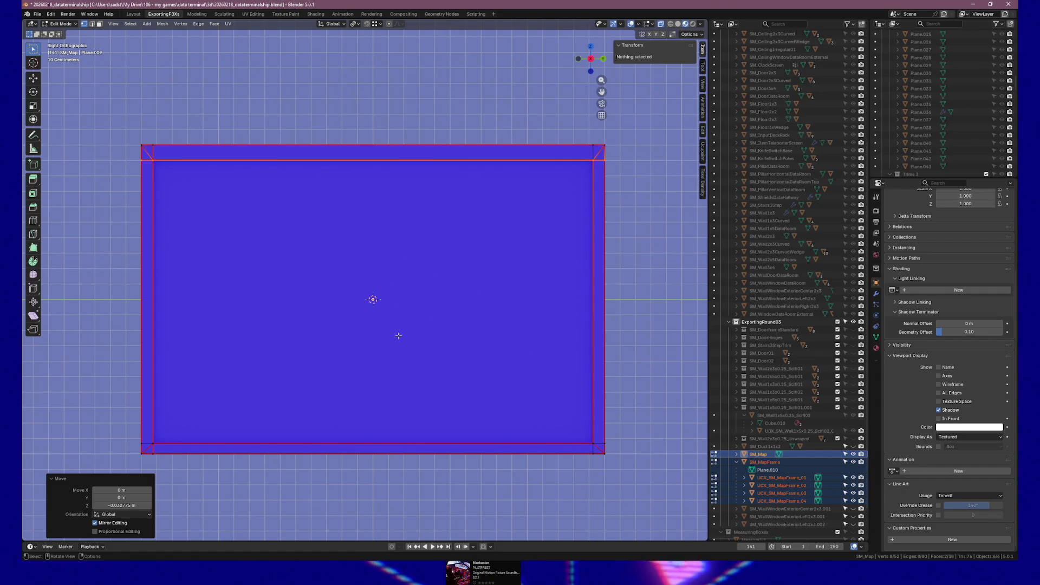
key(ctrl+z)
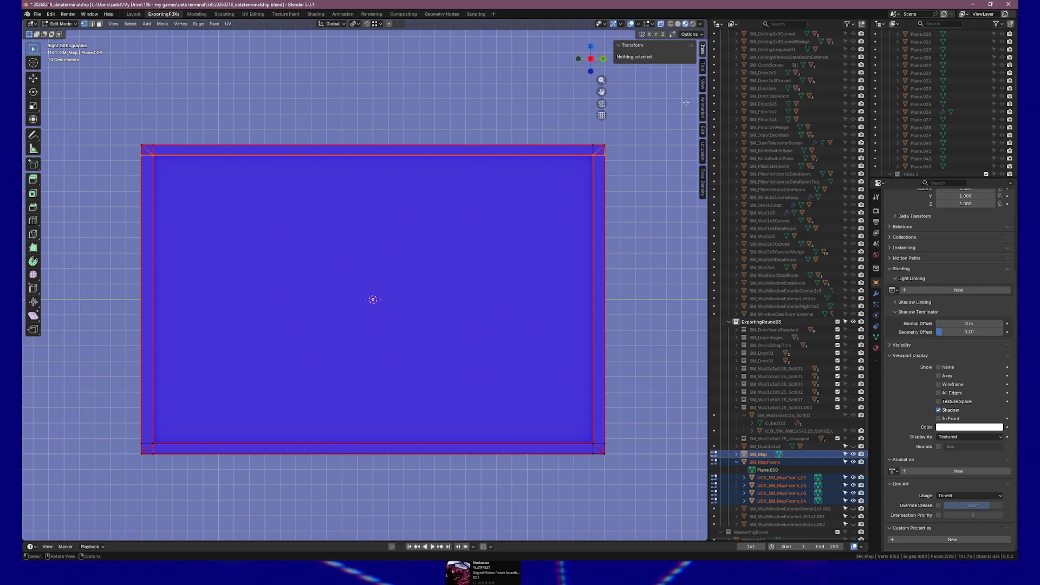
drag(129, 150, 599, 170)
click(702, 66)
click(703, 49)
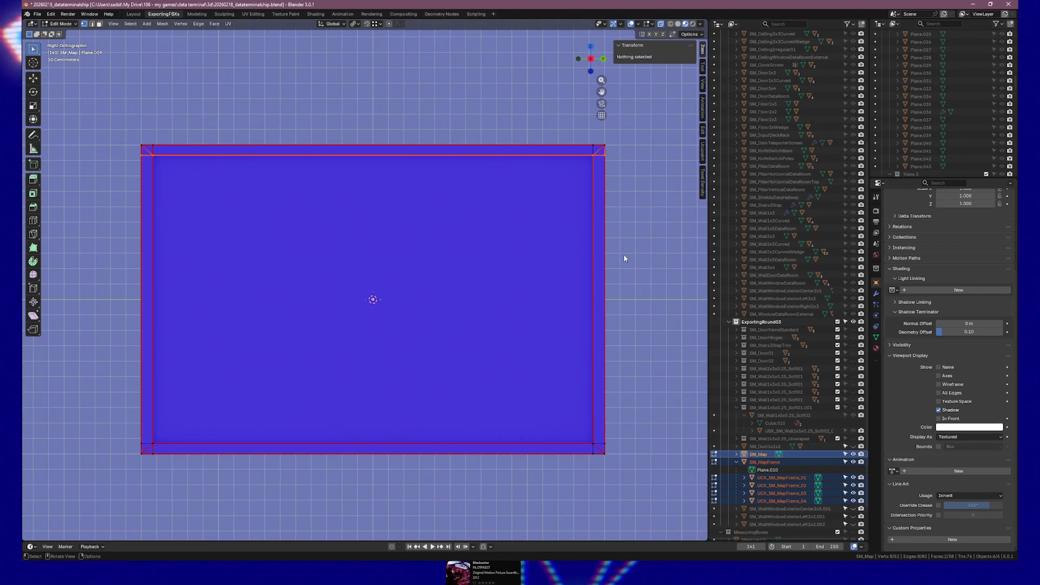
key(Tab)
click(780, 463)
key(Tab)
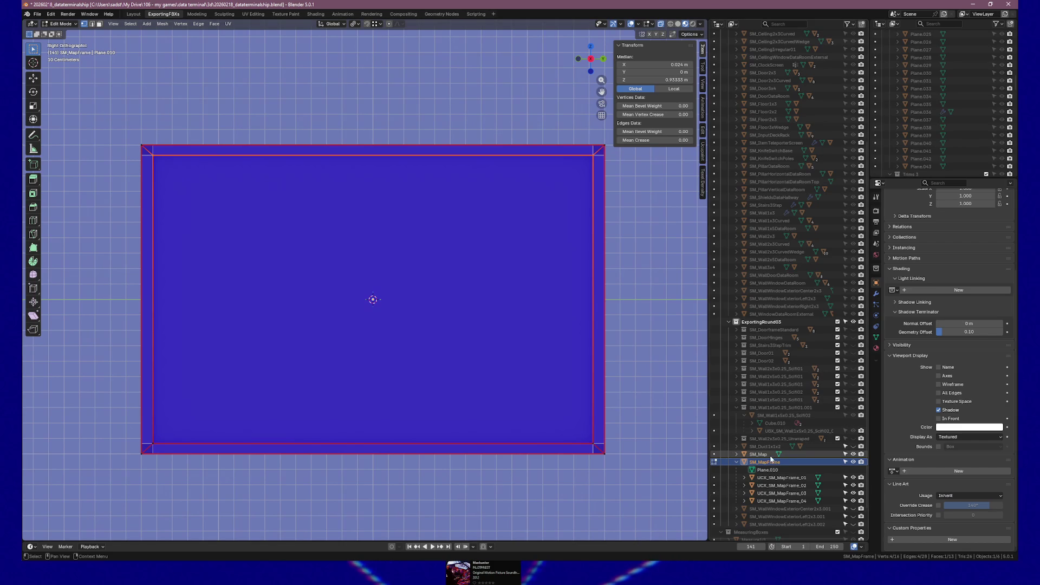
Click through the UCX collision objects and SM_Map, then reselect SM_MapFrame.
click(774, 477)
click(779, 485)
click(780, 493)
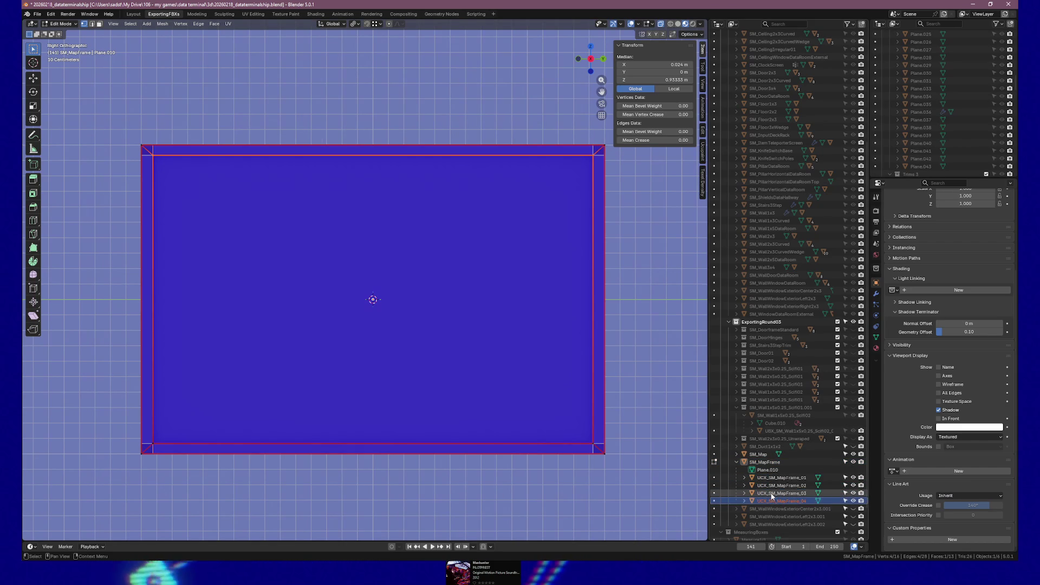
click(757, 455)
click(759, 462)
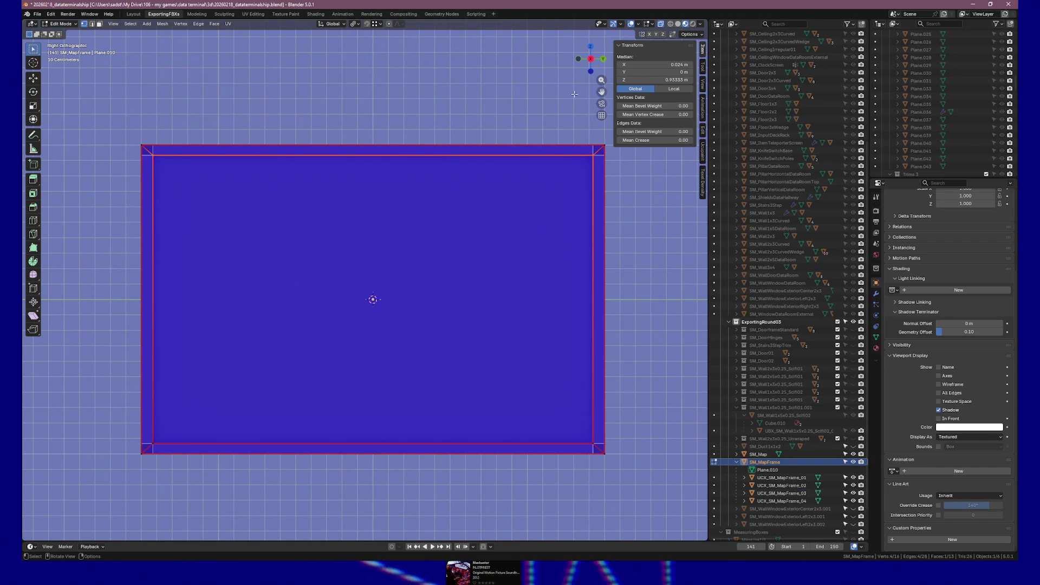
Set the frame's top-edge Median Z to 0.9 m and check the lowered edge.
click(667, 79)
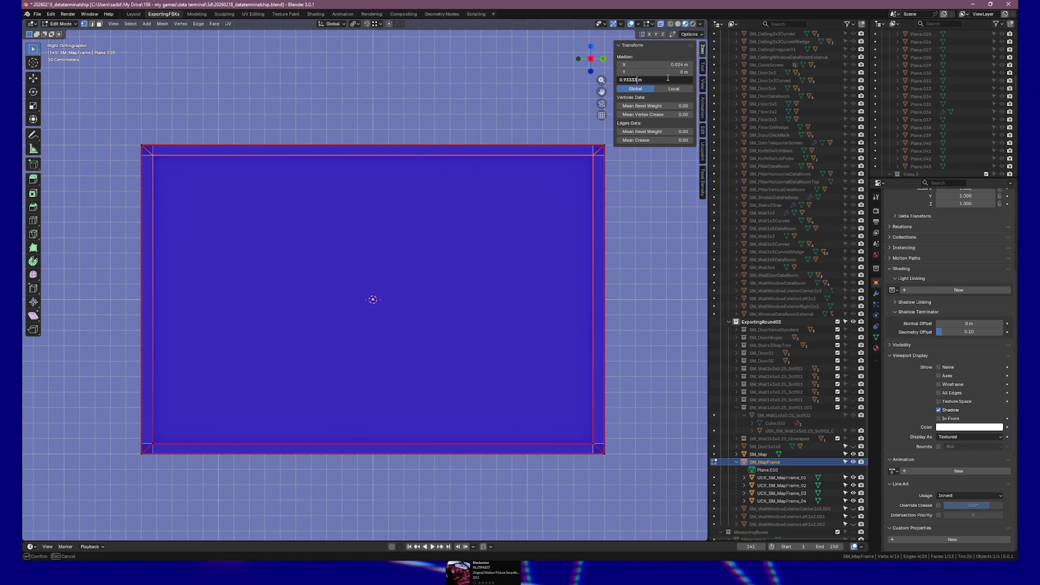
key(BackSpace)
key(BackSpace)
key(Return)
mouse_move(358, 163)
mouse_down()
mouse_move(365, 157)
mouse_move(292, 170)
mouse_move(382, 157)
mouse_up()
scroll(471, 165, up, 1)
scroll(489, 167, down, 1)
Select the four collision objects, box-select the top edge and set it to 0.925 m.
key(Tab)
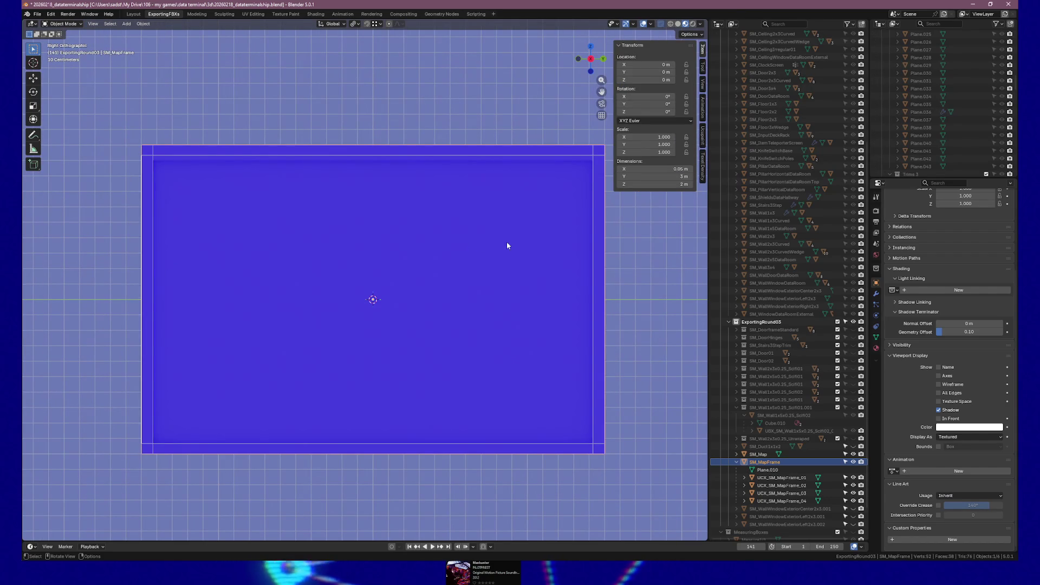
shift+click(790, 502)
key(Tab)
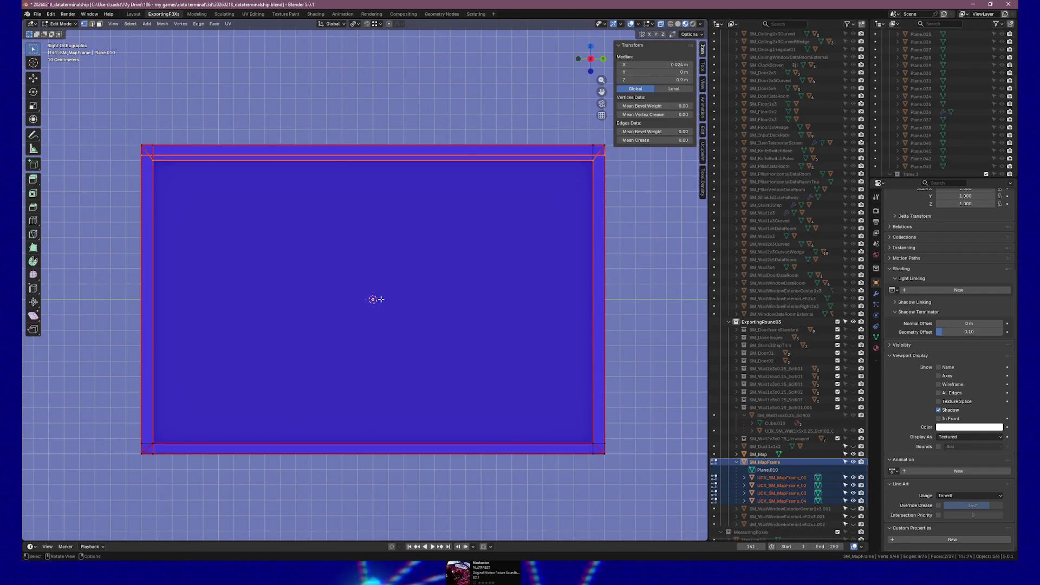
key(Tab)
key(Tab)
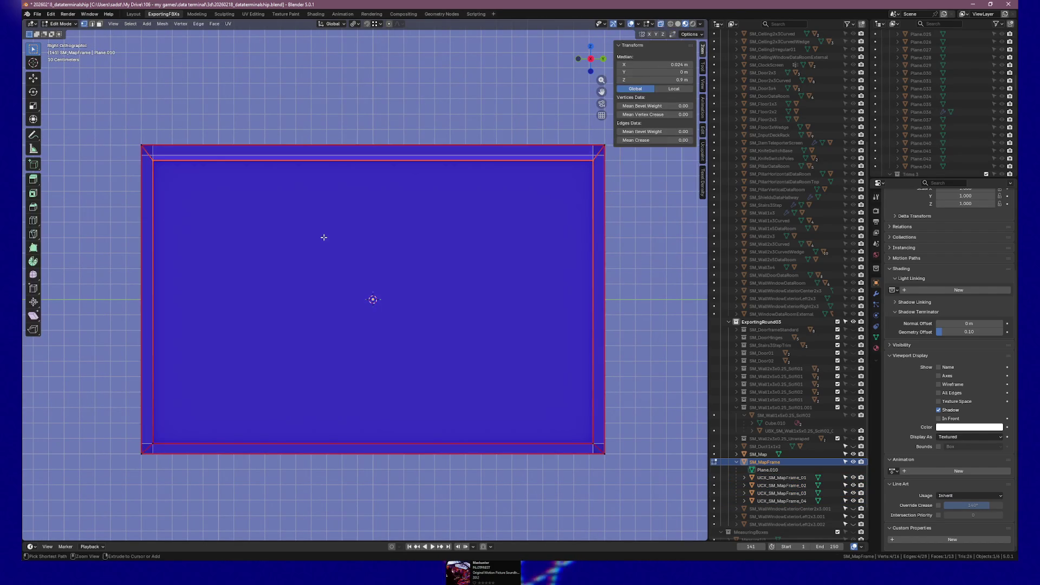
key(Tab)
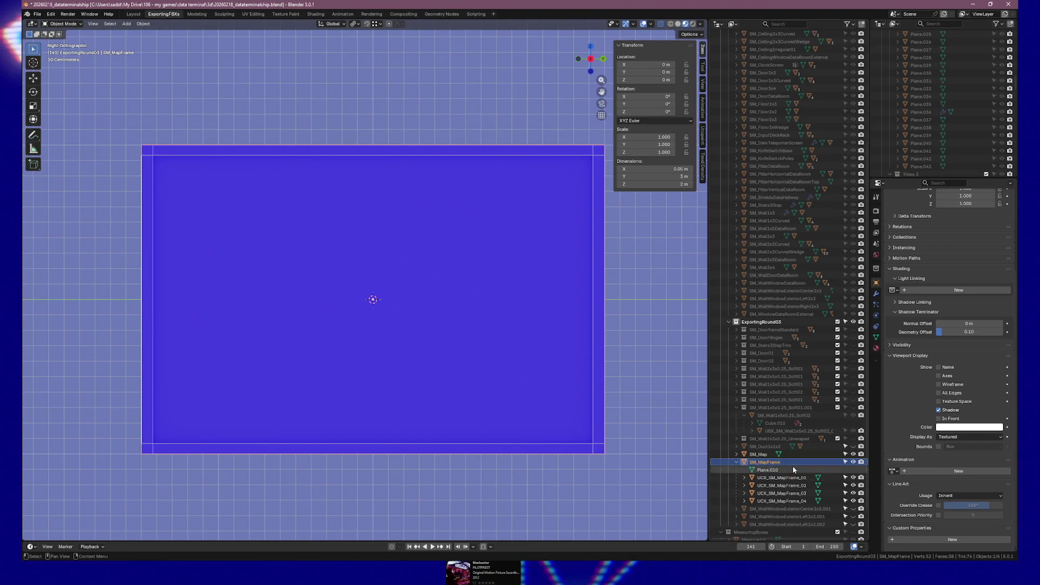
shift+click(786, 493)
shift+click(789, 502)
key(Tab)
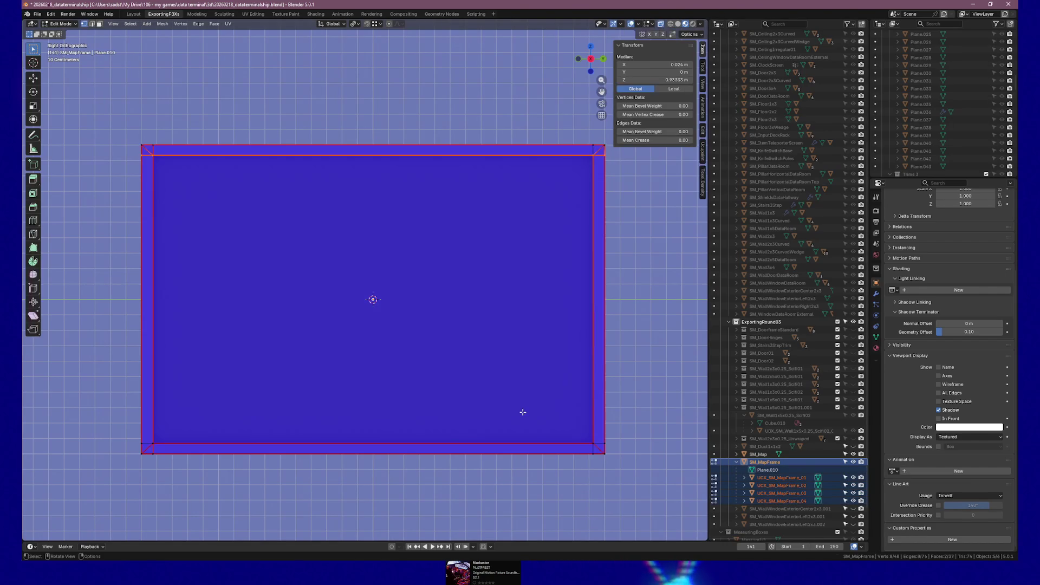
drag(131, 154, 606, 166)
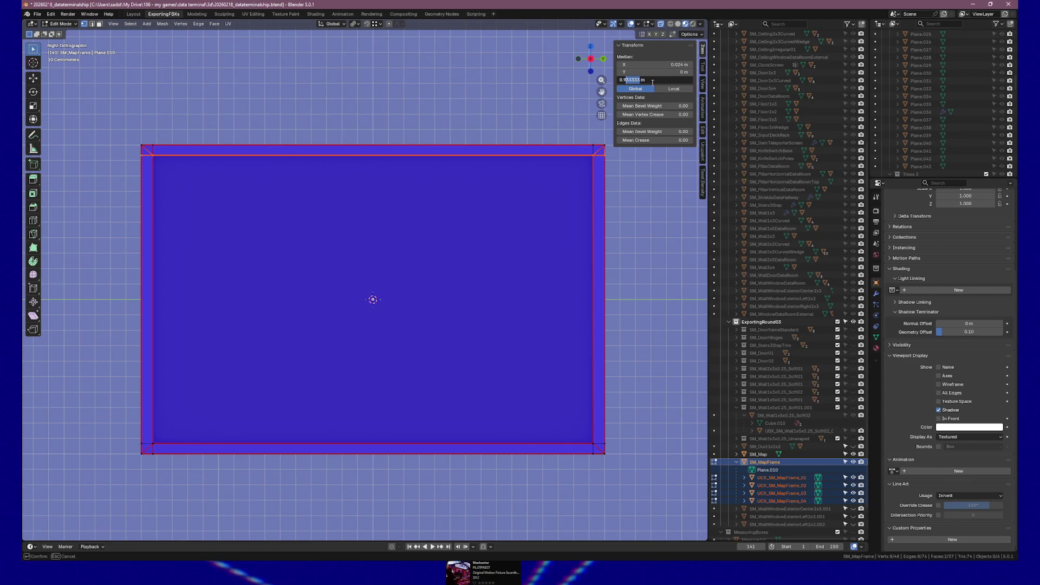
text(0.925m)
key(Return)
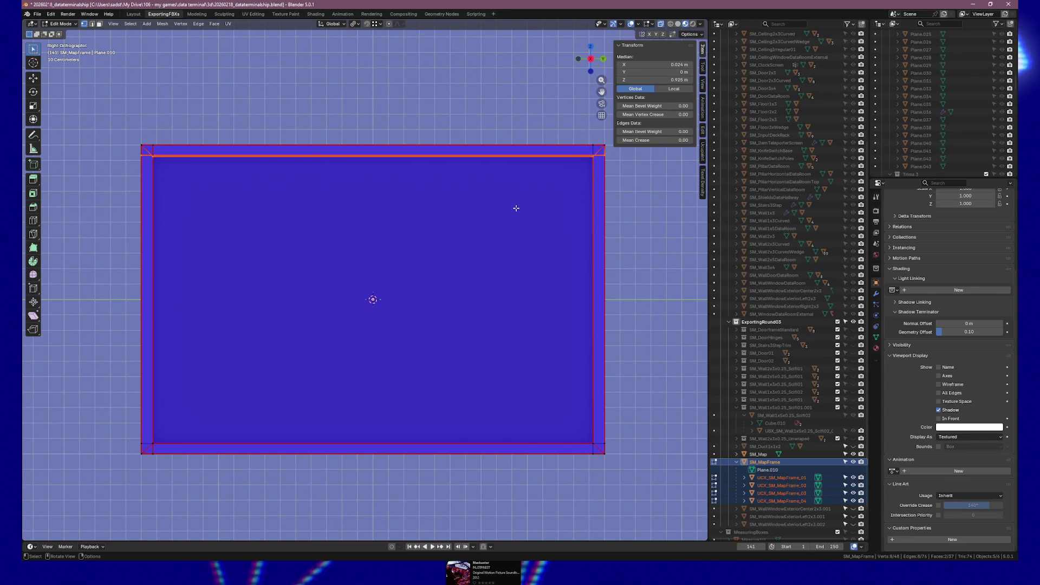
Select the top corner vertices of the UCX_SM_MapFrame_03 collision piece.
mouse_move(538, 186)
mouse_down()
mouse_move(485, 201)
mouse_move(548, 155)
mouse_up()
click(551, 152)
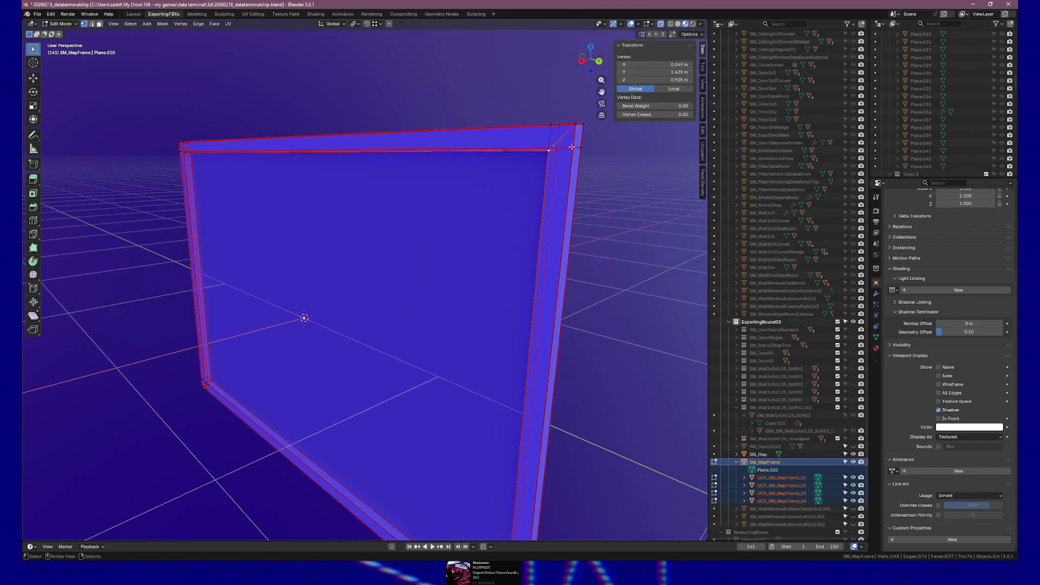
click(577, 145)
shift+click(581, 147)
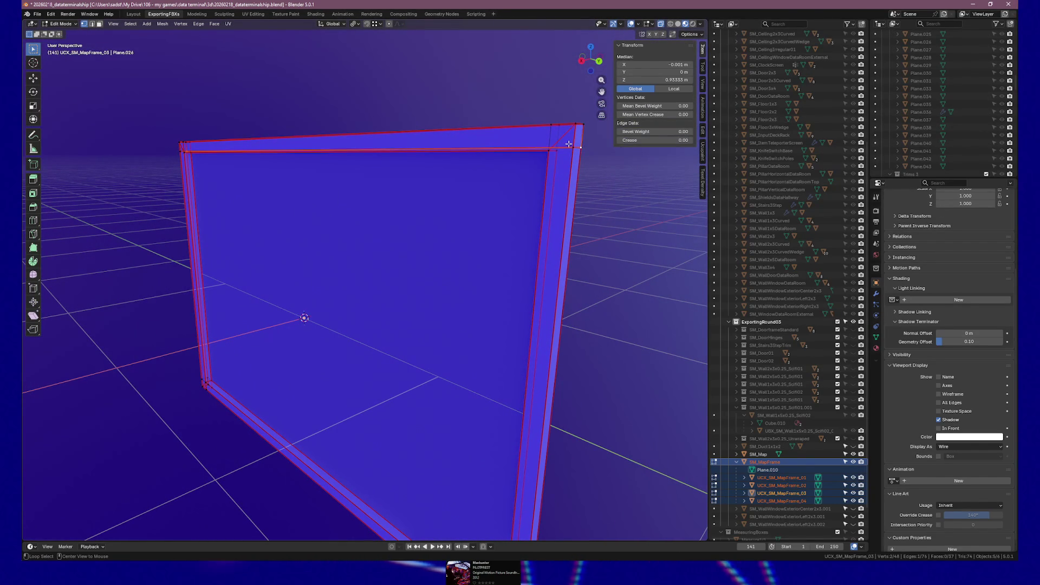
alt+shift+click(580, 145)
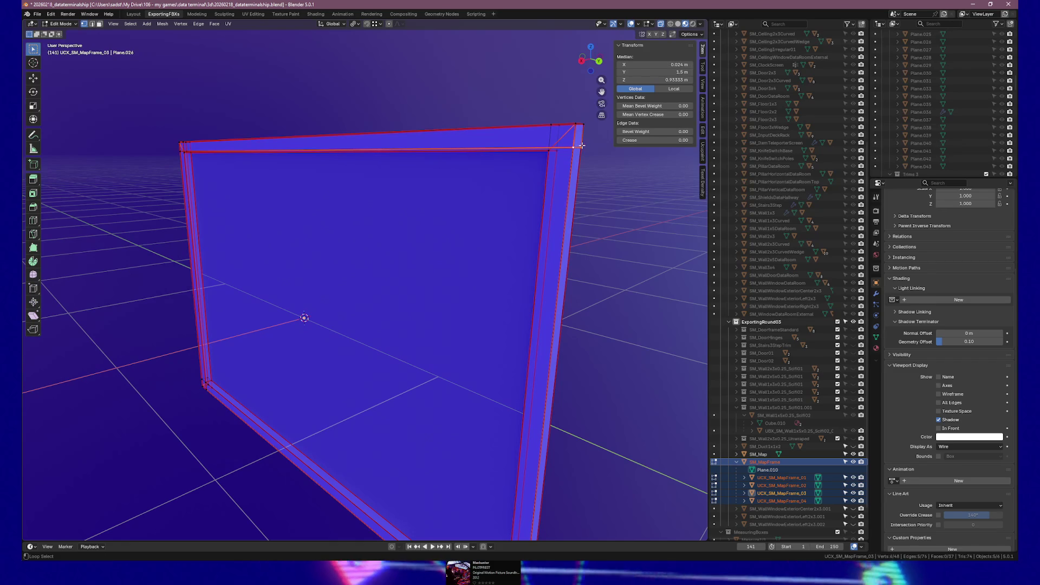
key(ctrl+z)
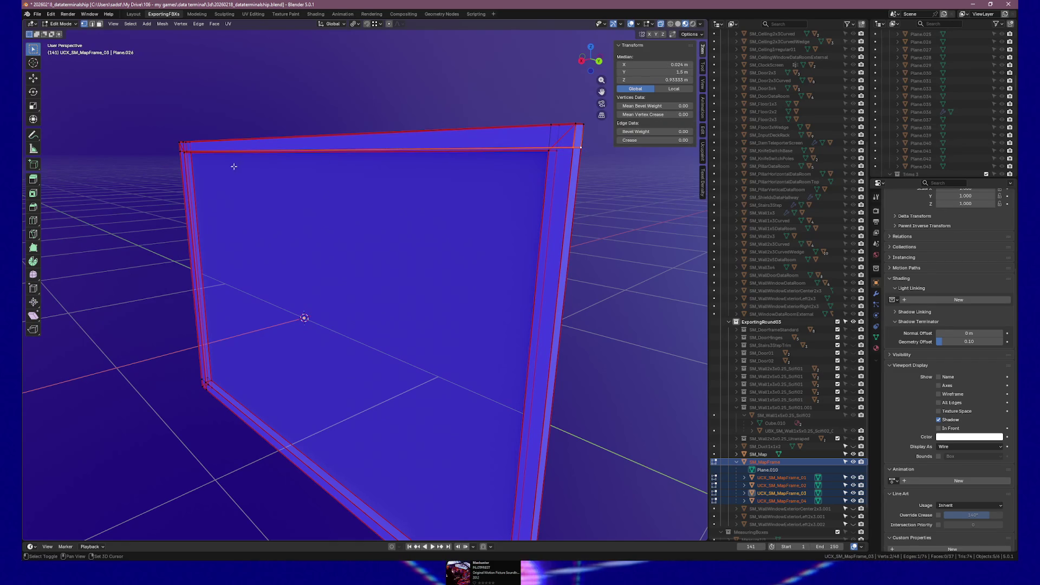
Set those vertices' Median Z to 0.925 m and return to Object Mode.
mouse_move(177, 151)
mouse_down()
mouse_move(233, 184)
mouse_move(254, 153)
mouse_up()
key(b)
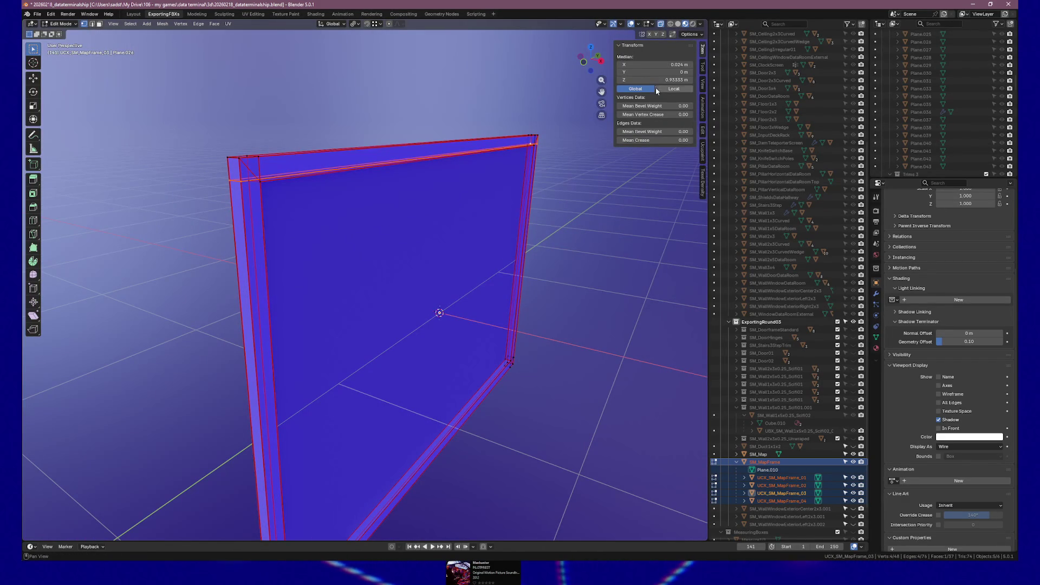
key(BackSpace)
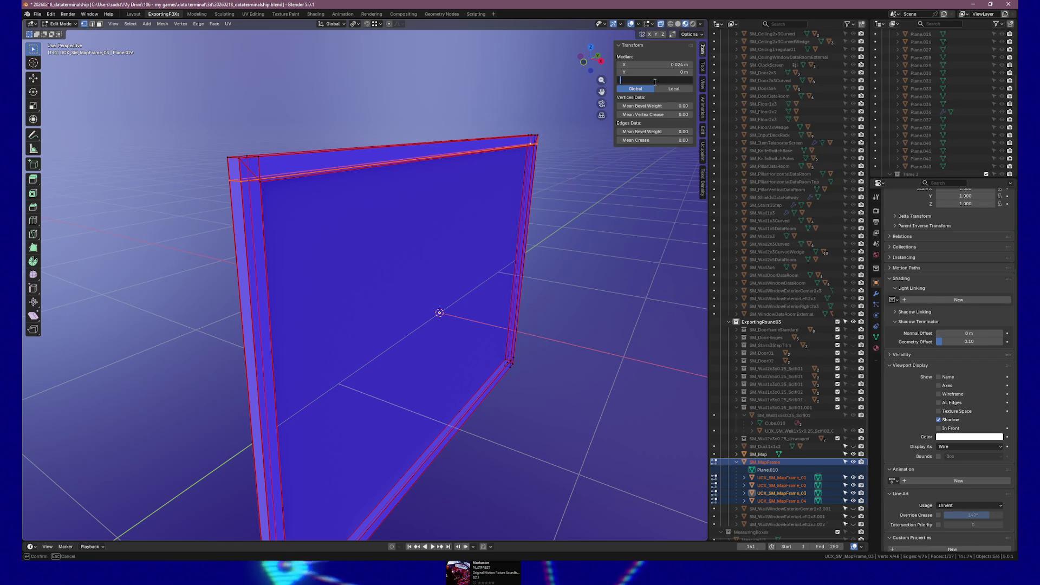
text(25)
key(Return)
mouse_move(353, 209)
mouse_down()
mouse_move(264, 205)
mouse_move(290, 204)
mouse_up()
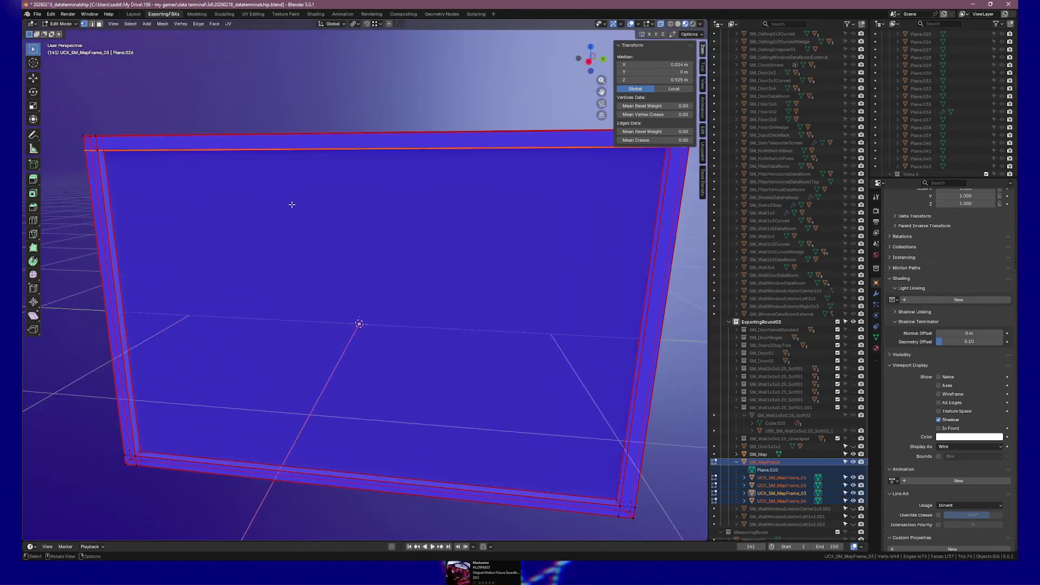
key(Tab)
mouse_move(379, 209)
mouse_down()
mouse_move(410, 212)
mouse_move(385, 190)
mouse_move(373, 231)
mouse_move(390, 215)
mouse_move(365, 223)
mouse_move(384, 219)
mouse_up()
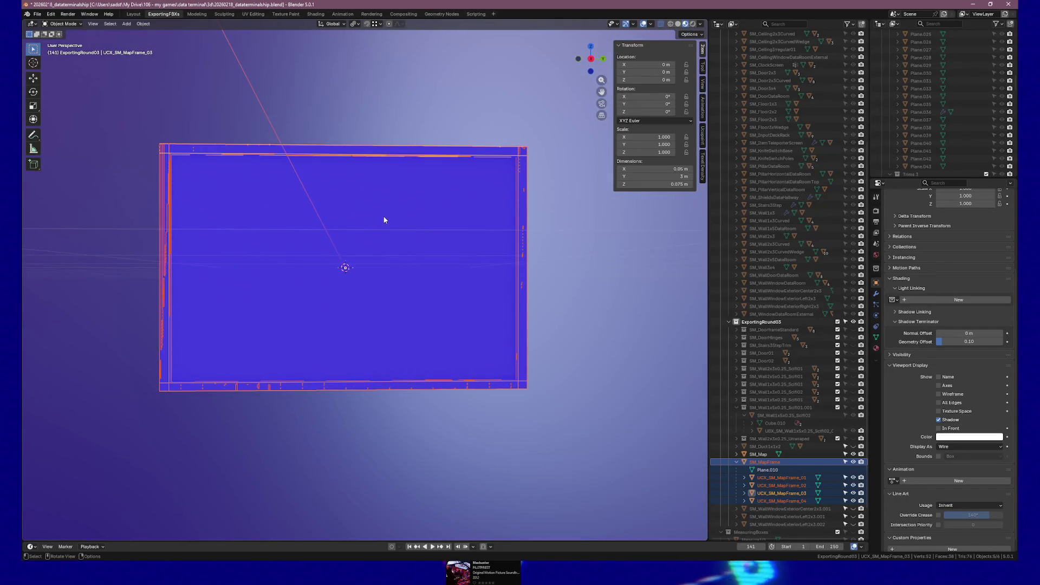
In Right view Edit Mode, select the collision mesh's bottom-edge vertices.
key(KP_3)
scroll(349, 273, up, 2)
key(Tab)
mouse_move(91, 397)
mouse_down()
mouse_move(560, 398)
mouse_move(590, 409)
mouse_up()
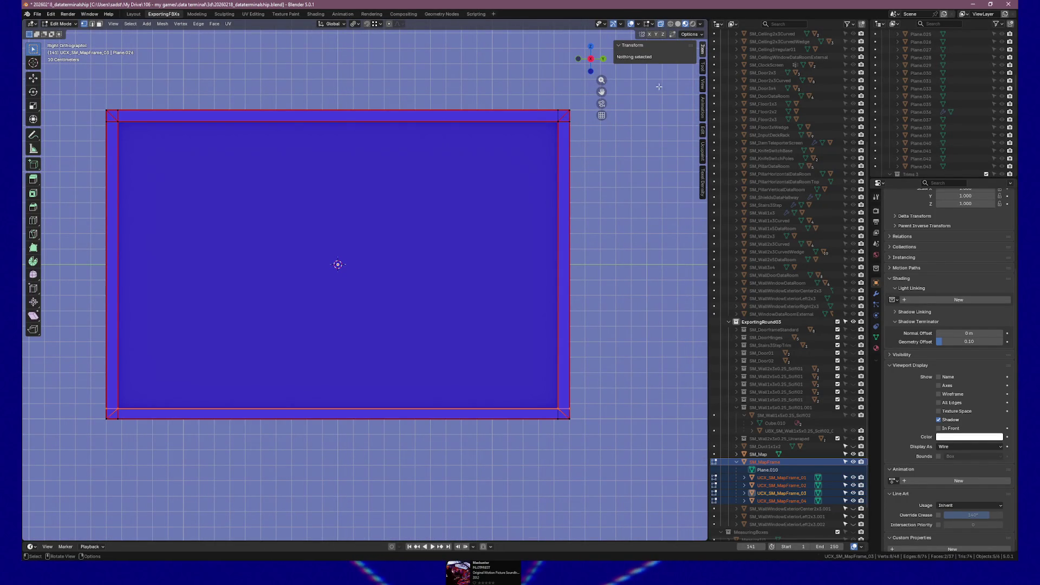
click(567, 408)
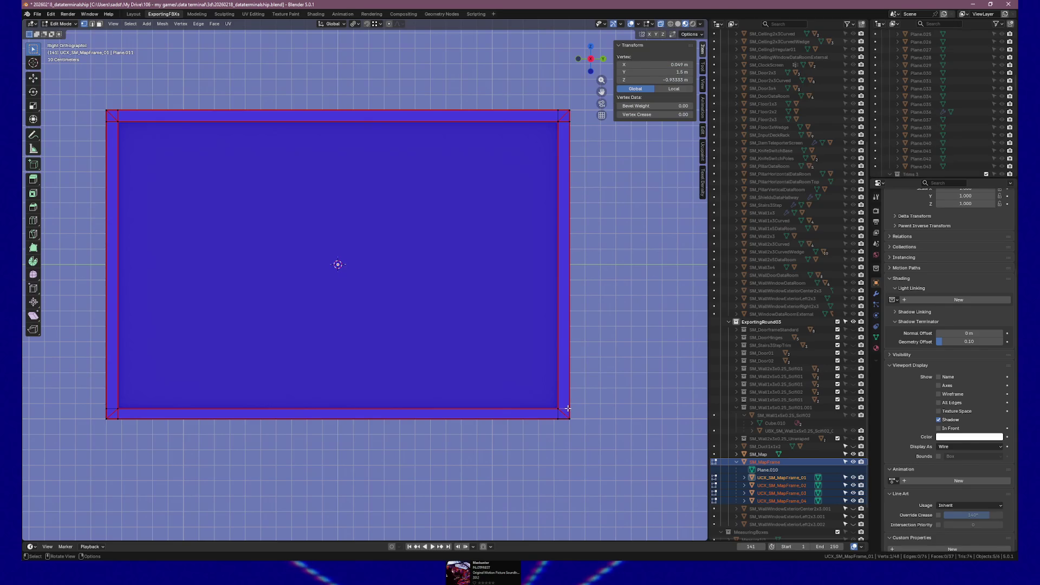
shift+click(566, 408)
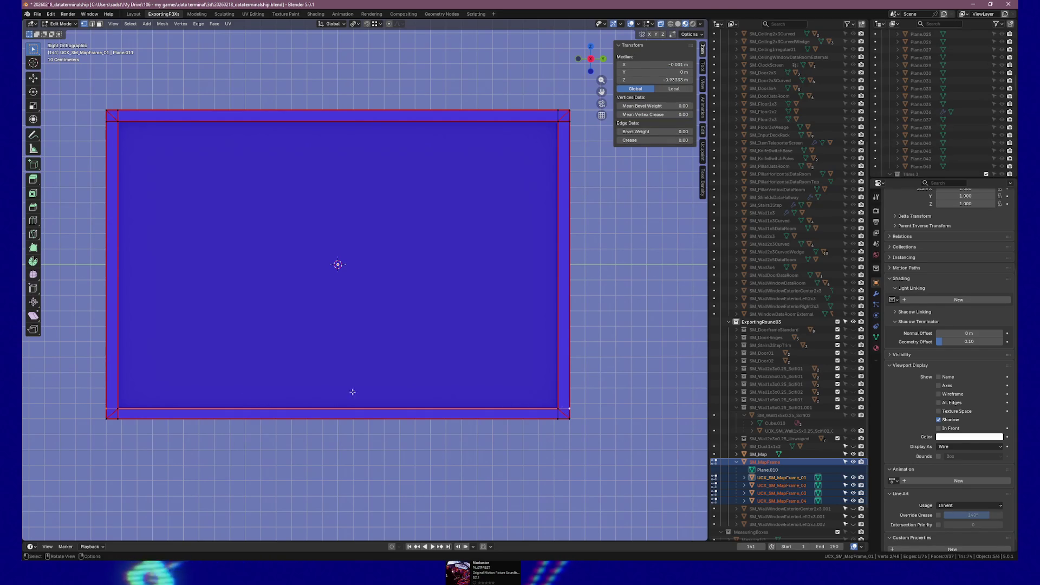
shift+click(115, 406)
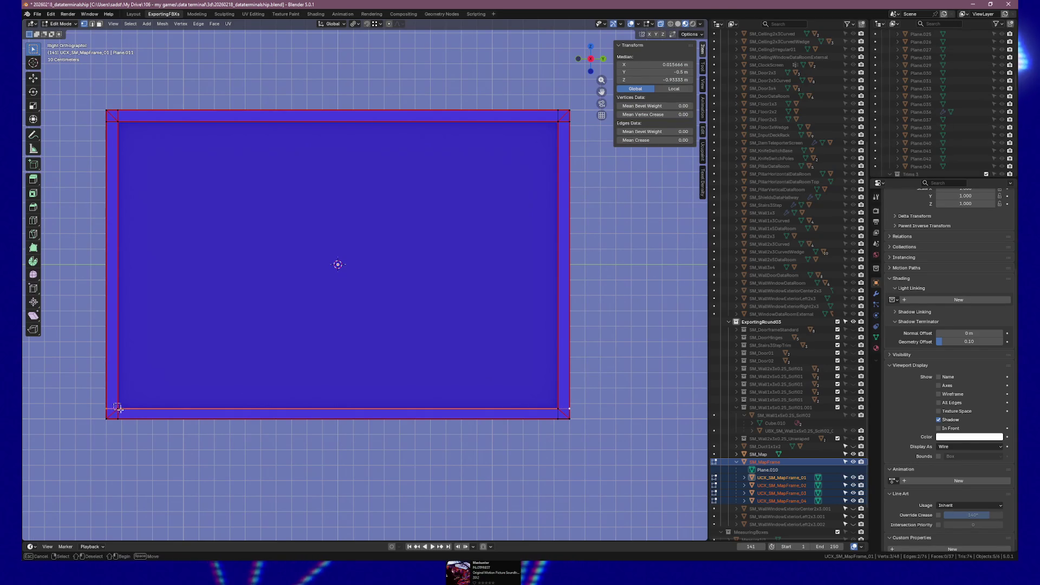
mouse_move(545, 399)
mouse_down()
mouse_move(566, 412)
mouse_move(567, 403)
mouse_up()
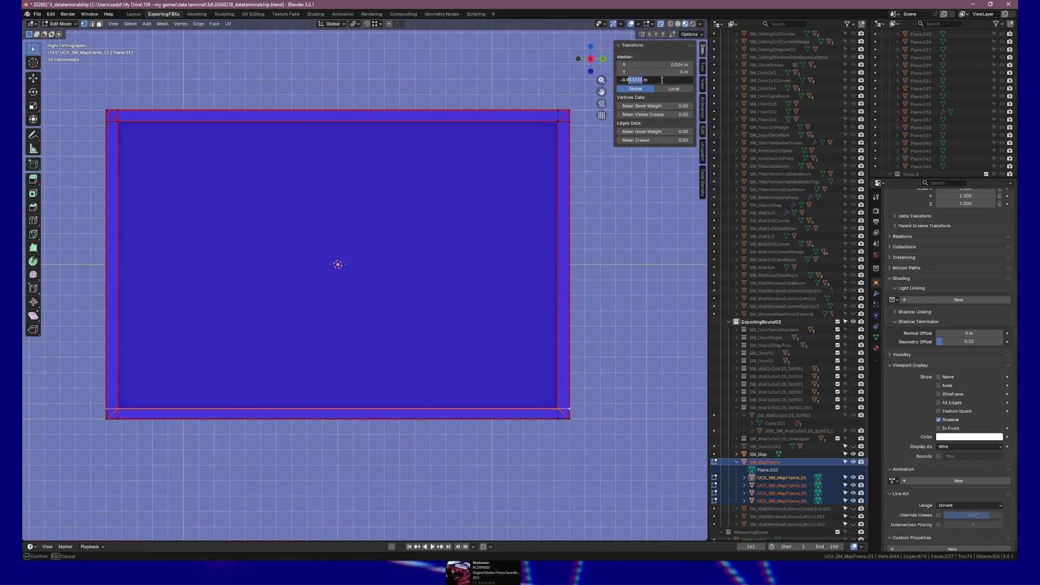
Enter -0.925 m as the bottom edge's Median Z, then reselect the bottom-edge vertices.
text(5)
key(Return)
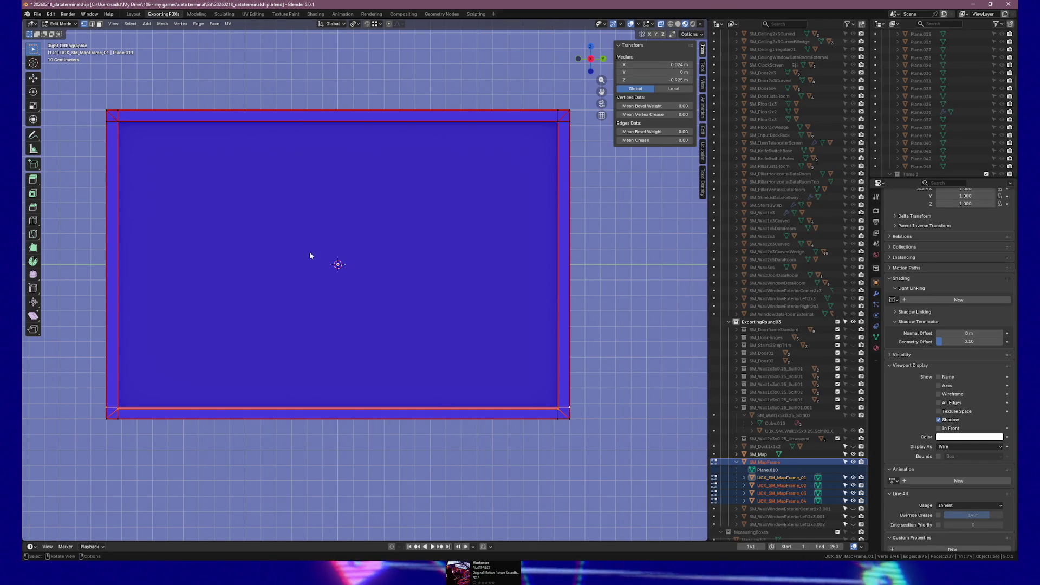
click(111, 405)
drag(111, 404, 564, 416)
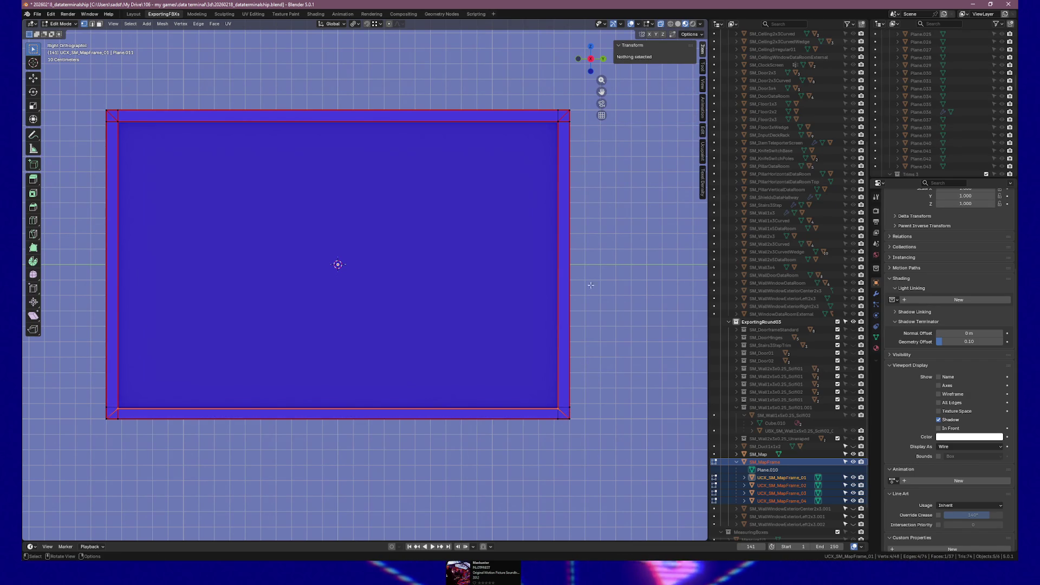
click(544, 409)
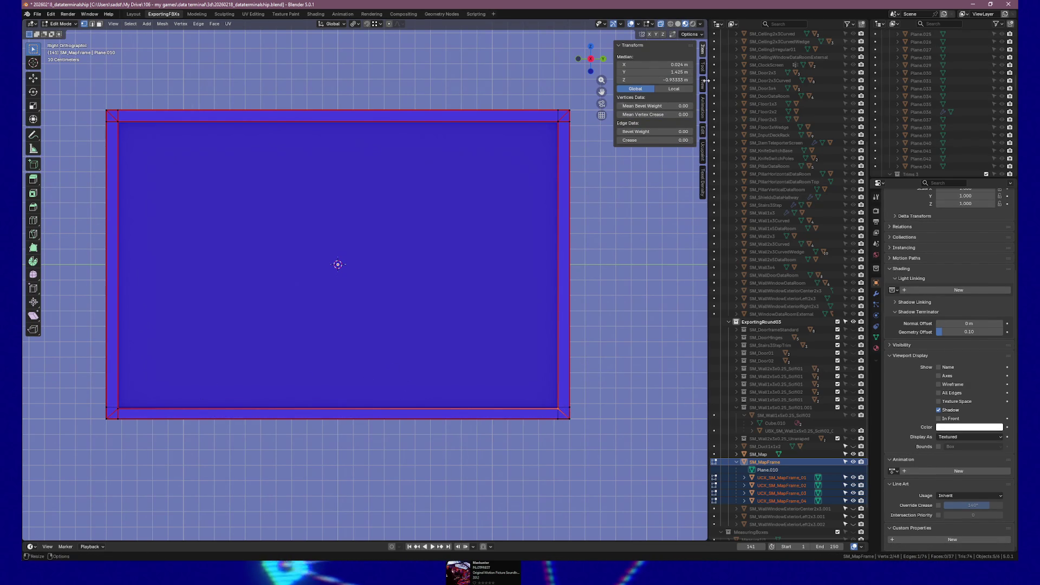
Set SM_MapFrame's bottom edge, including the lower-left corner, to a Median Z of -0.925 m.
click(668, 79)
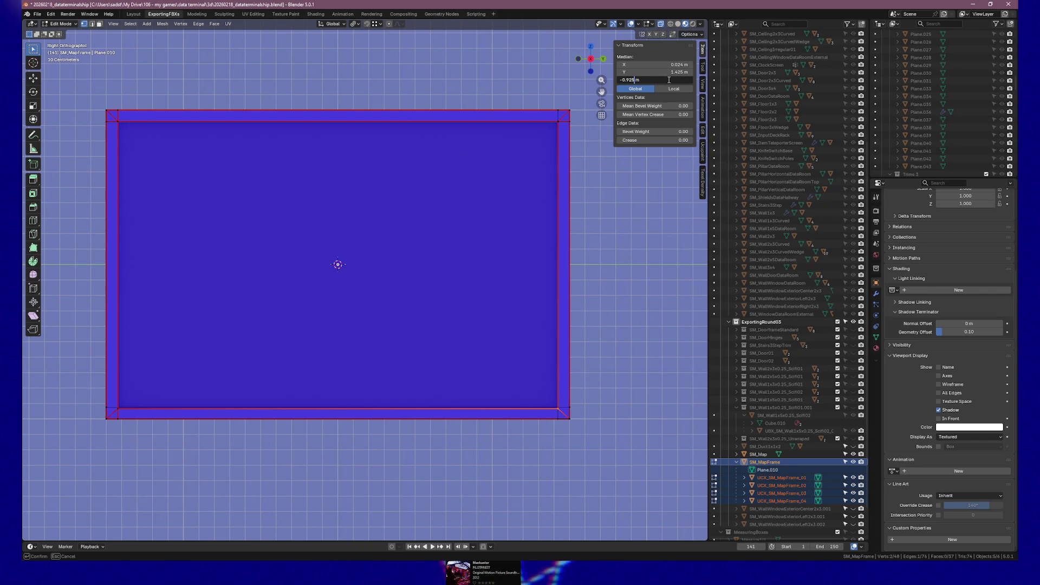
key(Return)
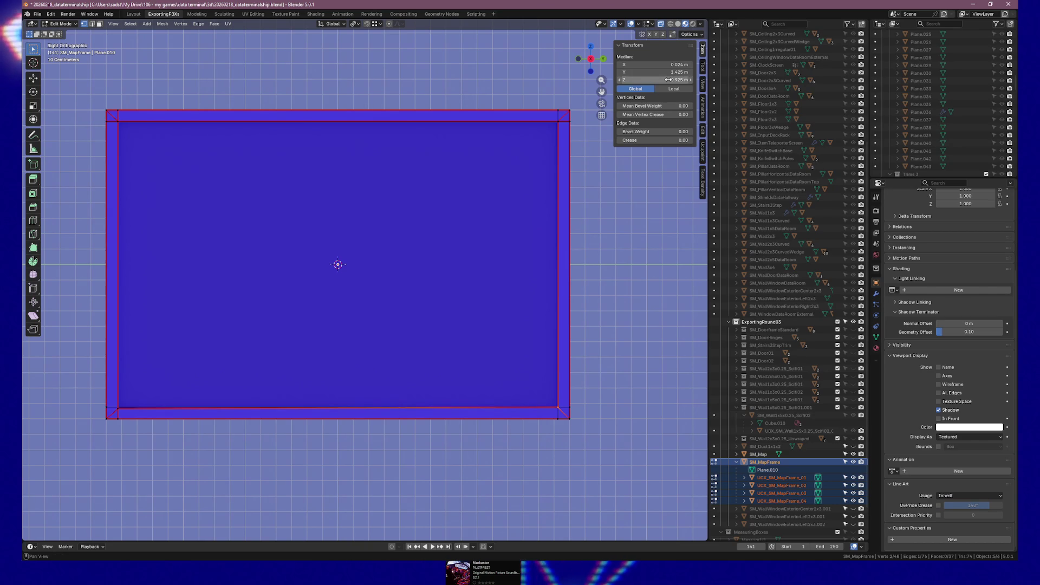
drag(116, 400, 127, 413)
click(670, 79)
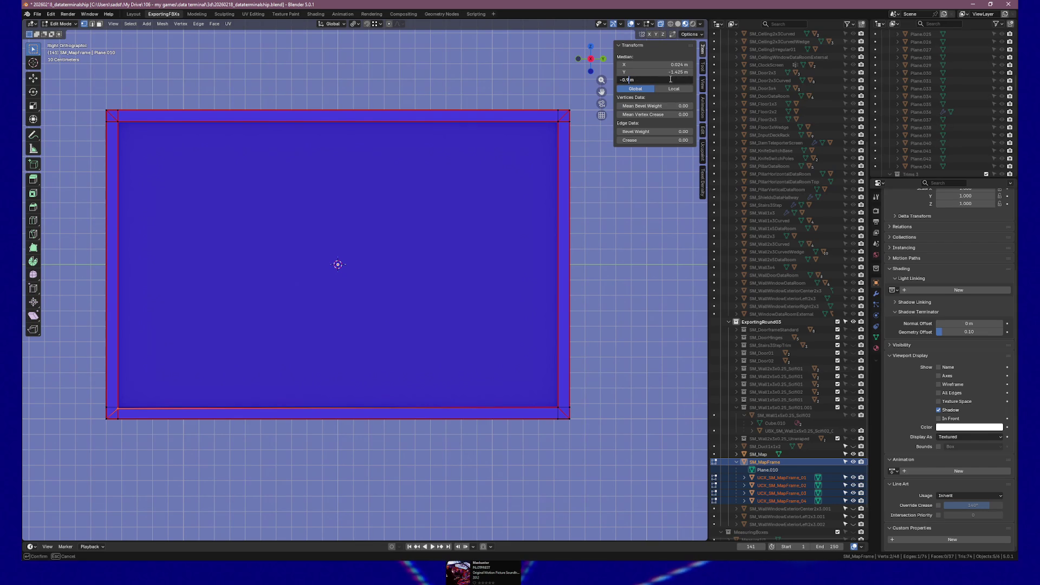
key(Return)
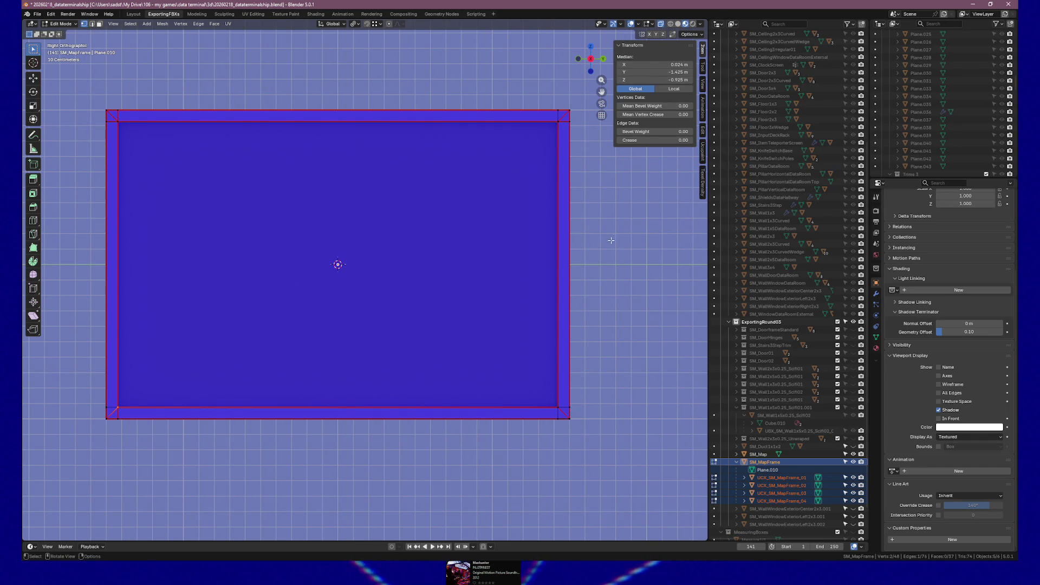
key(alt+a)
In Object Mode, select only SM_MapFrame and open it in the UV Editing workspace.
key(Tab)
drag(627, 318, 573, 333)
key(KP_Decimal)
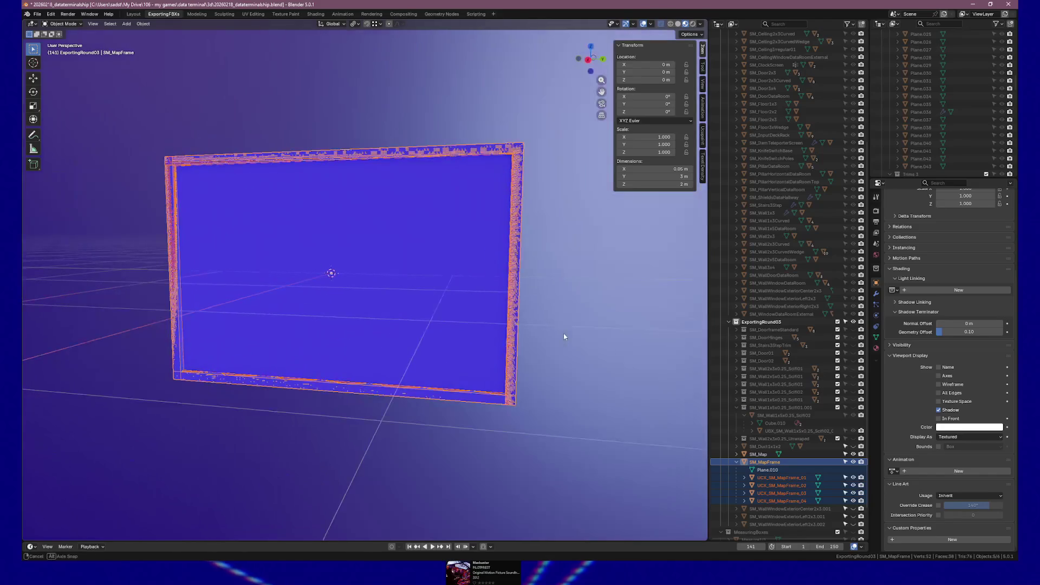
click(344, 357)
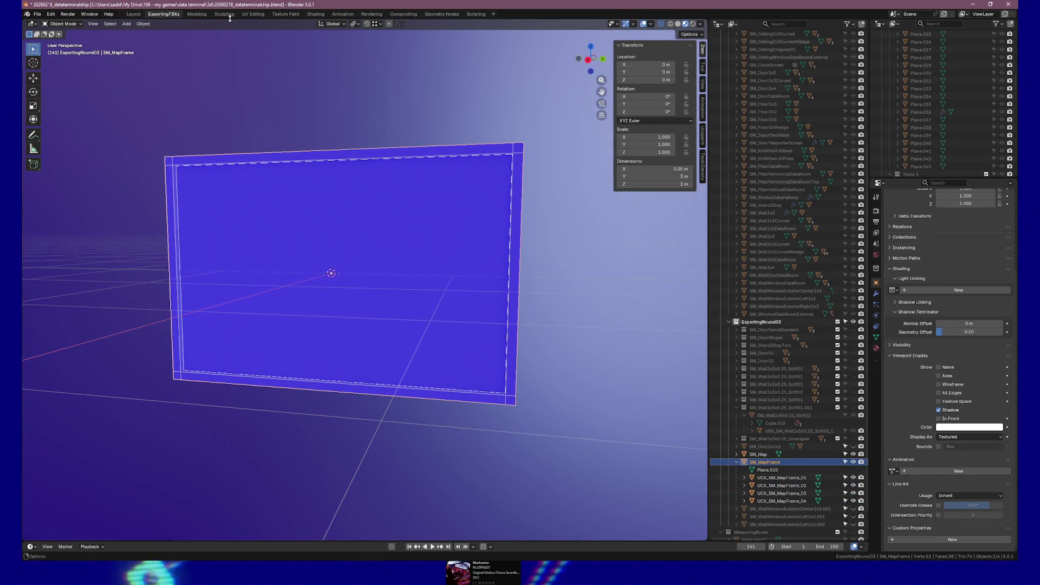
click(253, 14)
scroll(621, 296, up, 1)
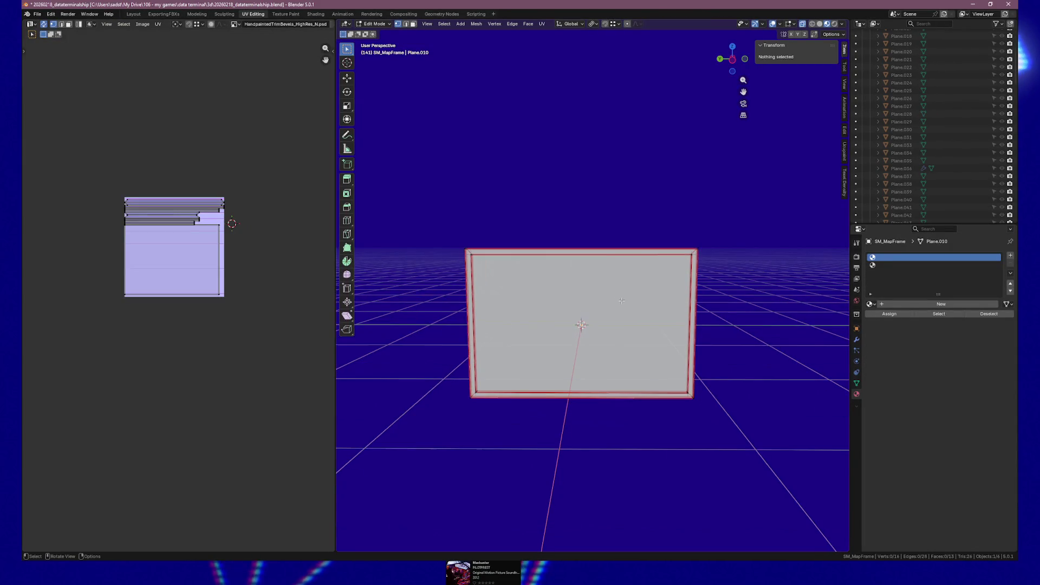
Unwrap the whole frame mesh in face mode into UV islands.
key(3)
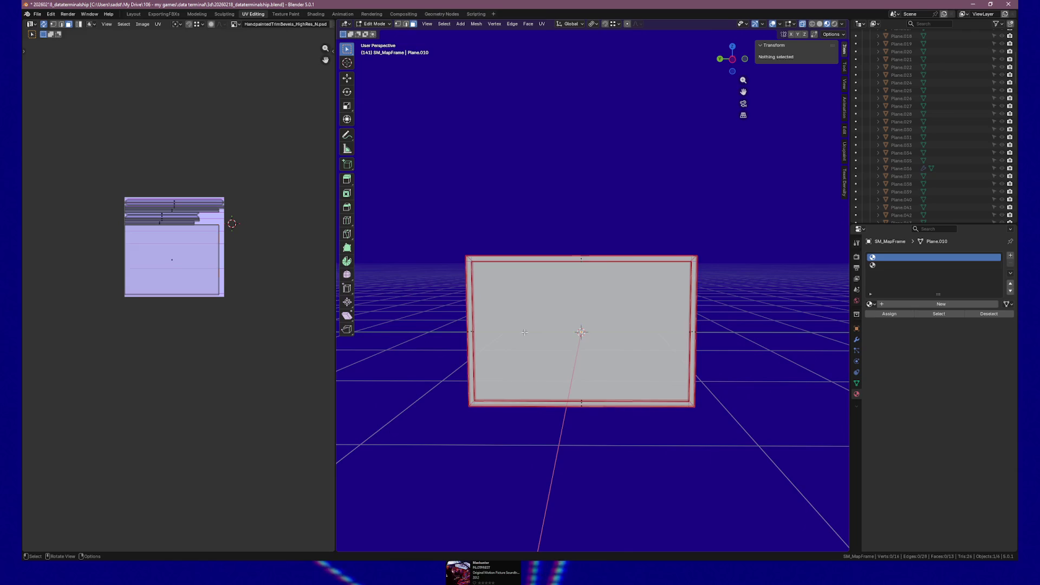
key(a)
key(u)
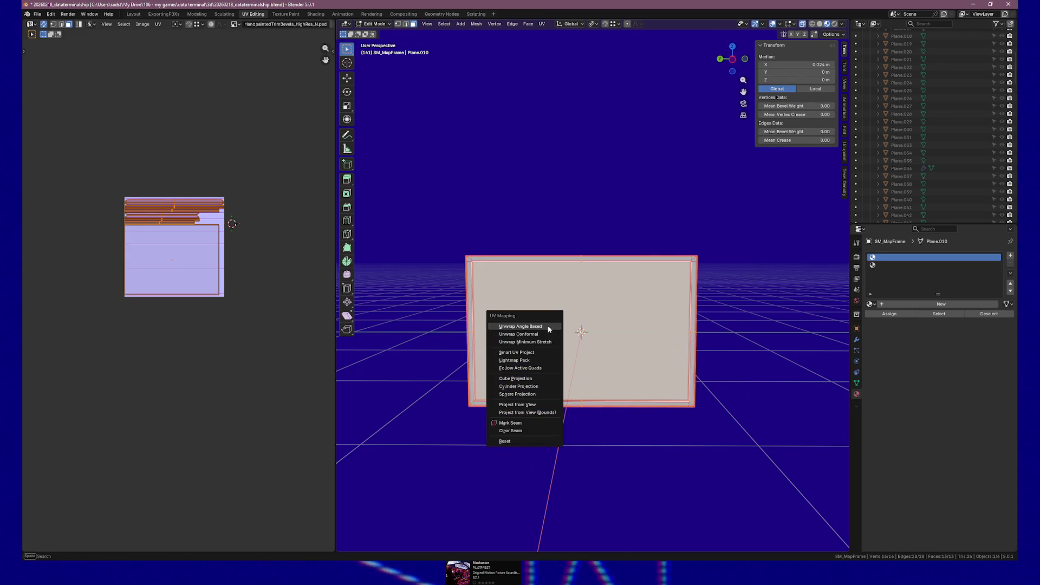
click(546, 327)
scroll(147, 243, up, 3)
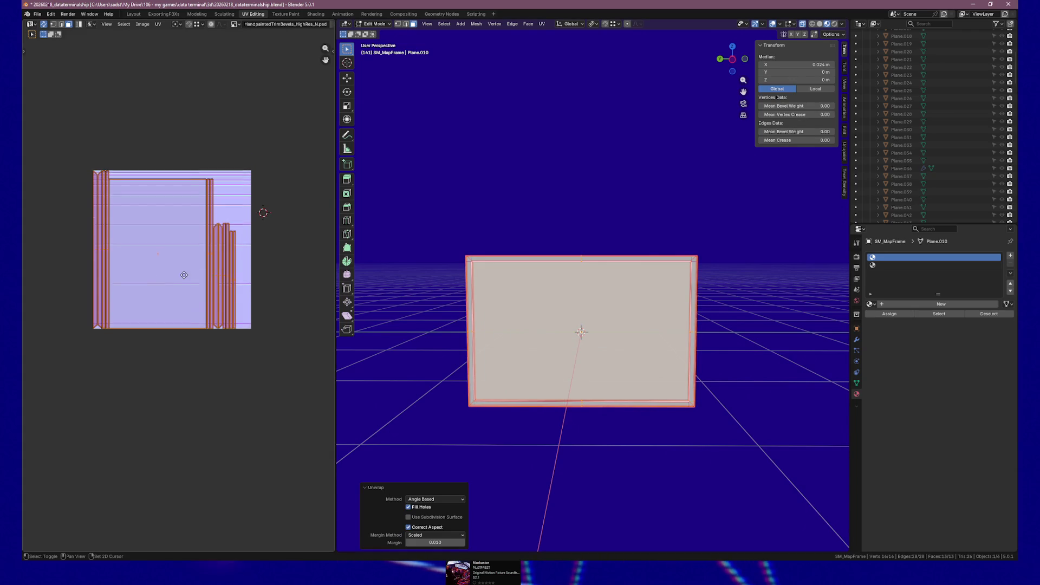
scroll(175, 276, up, 1)
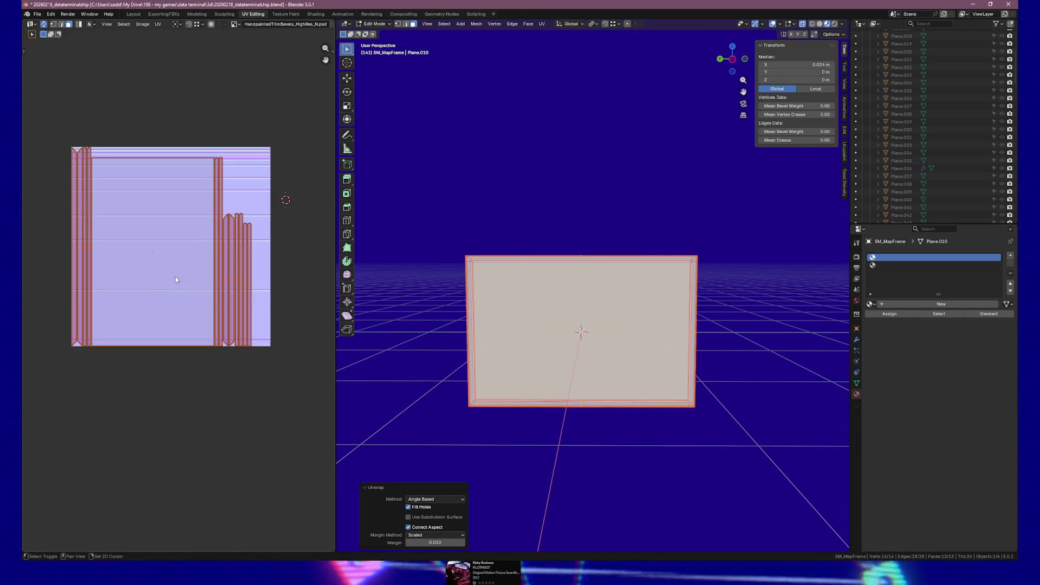
Move the centre face island right and the thin strip islands left along X.
click(120, 281)
key(g)
key(x)
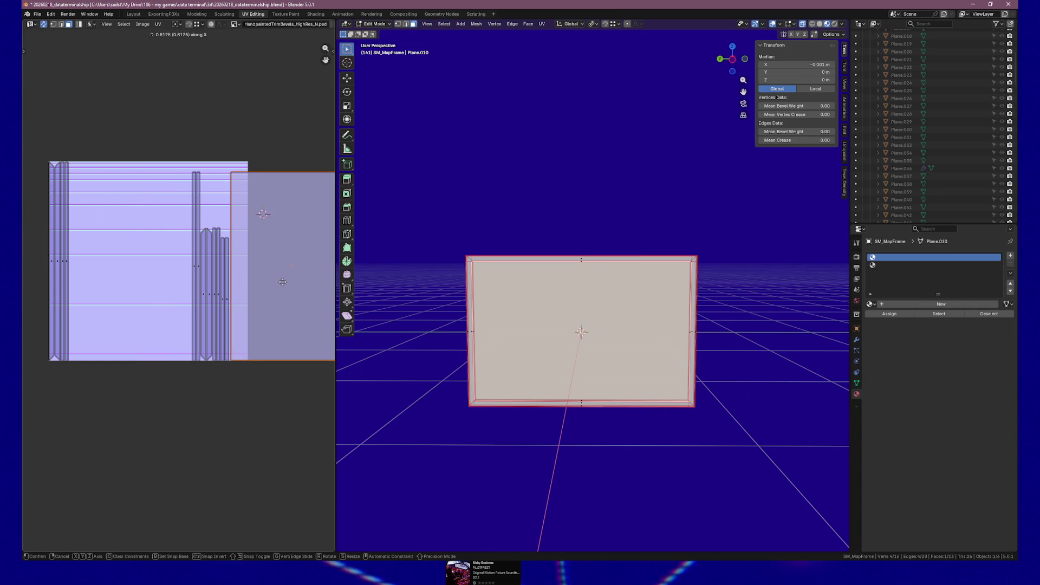
click(282, 283)
drag(136, 244, 271, 317)
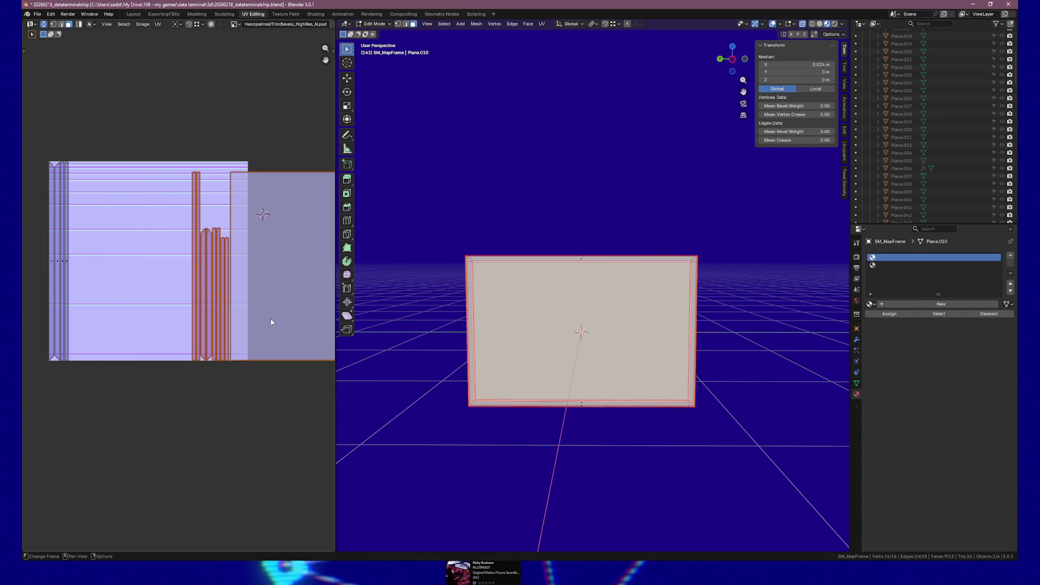
key(g)
key(x)
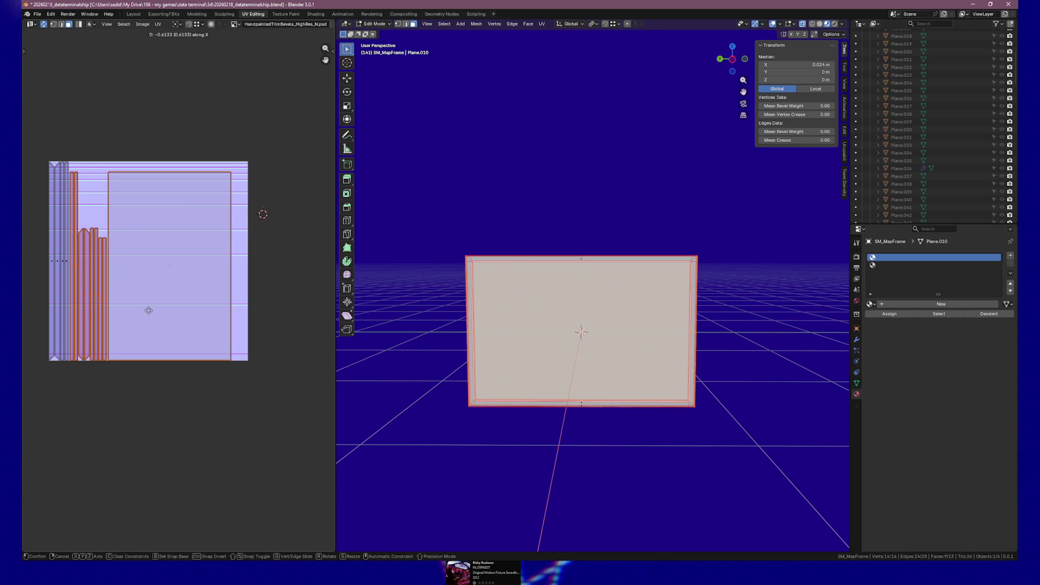
click(149, 310)
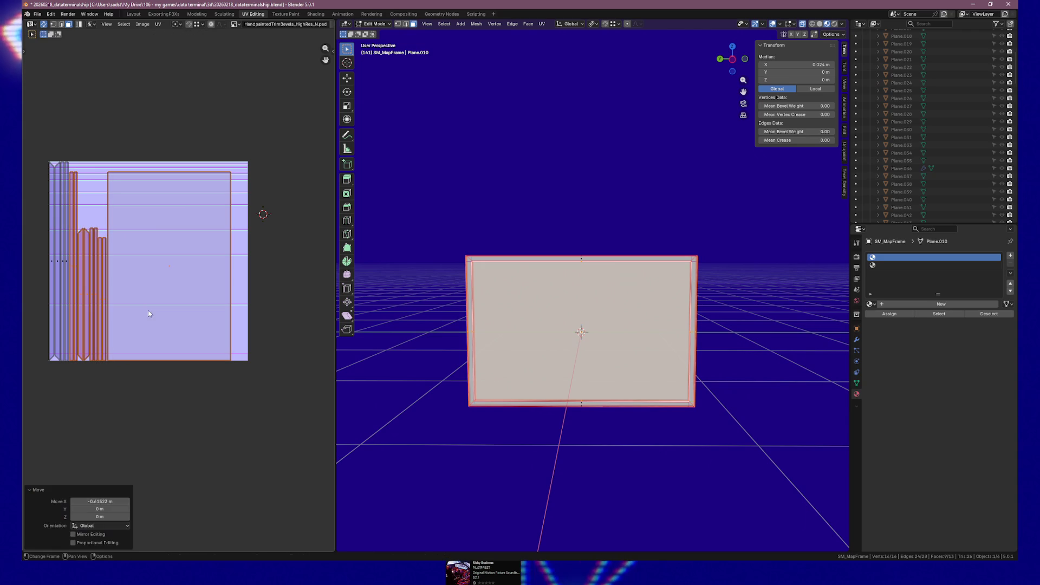
Snap the 2D cursor onto the top-left corner vertex of the UVs.
scroll(116, 216, up, 4)
drag(109, 198, 141, 248)
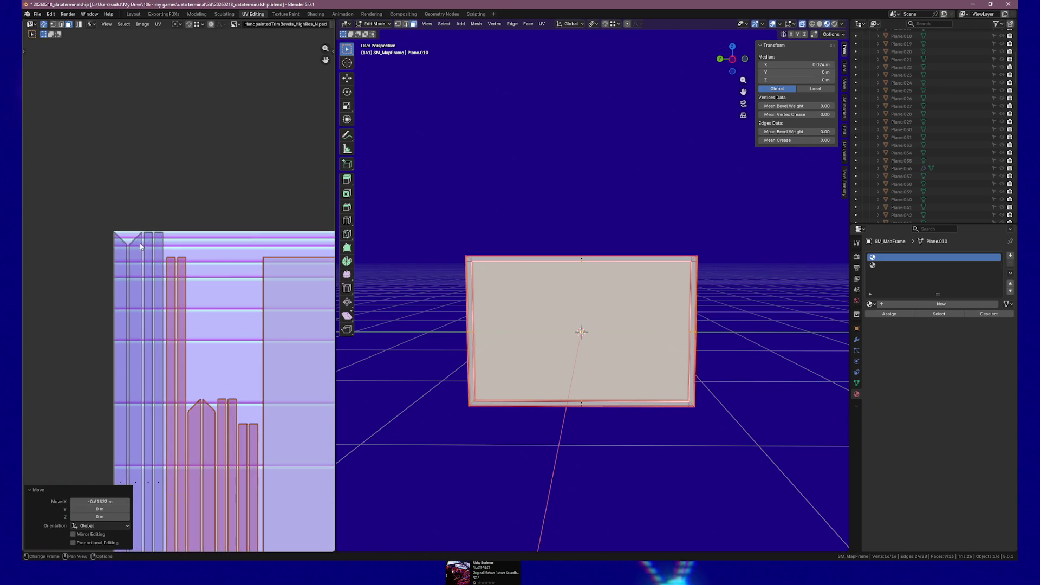
click(114, 236)
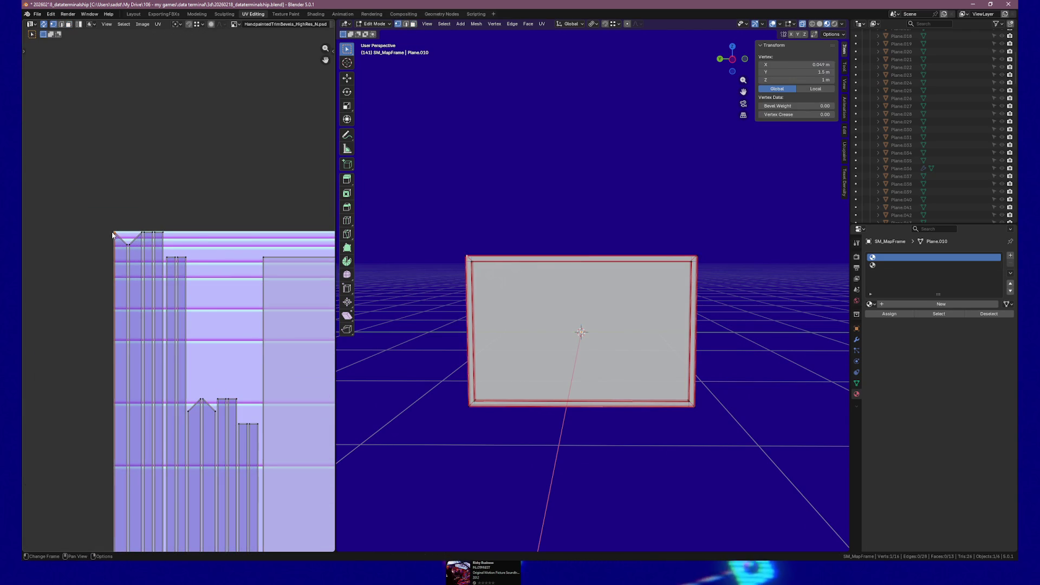
key(shift+s)
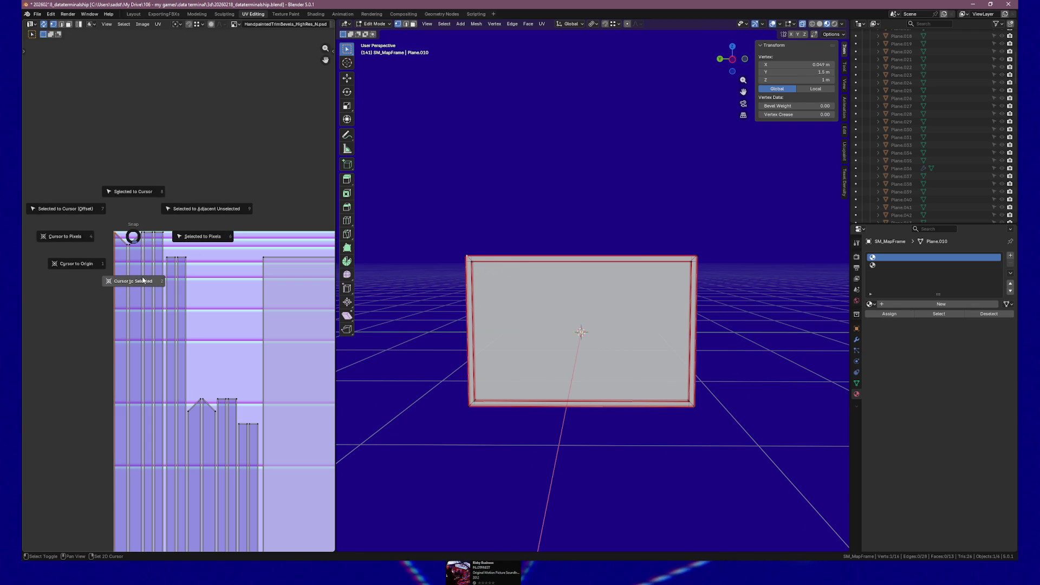
click(143, 281)
Rotate all the UV islands by 180 degrees.
scroll(142, 278, down, 7)
scroll(216, 164, up, 2)
click(176, 25)
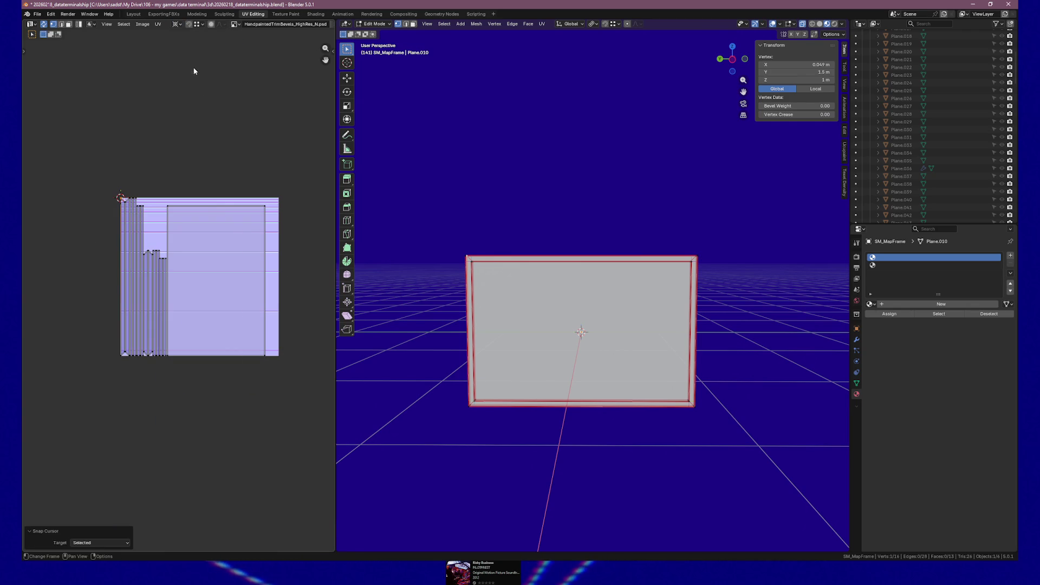
drag(90, 163, 317, 388)
text(r)
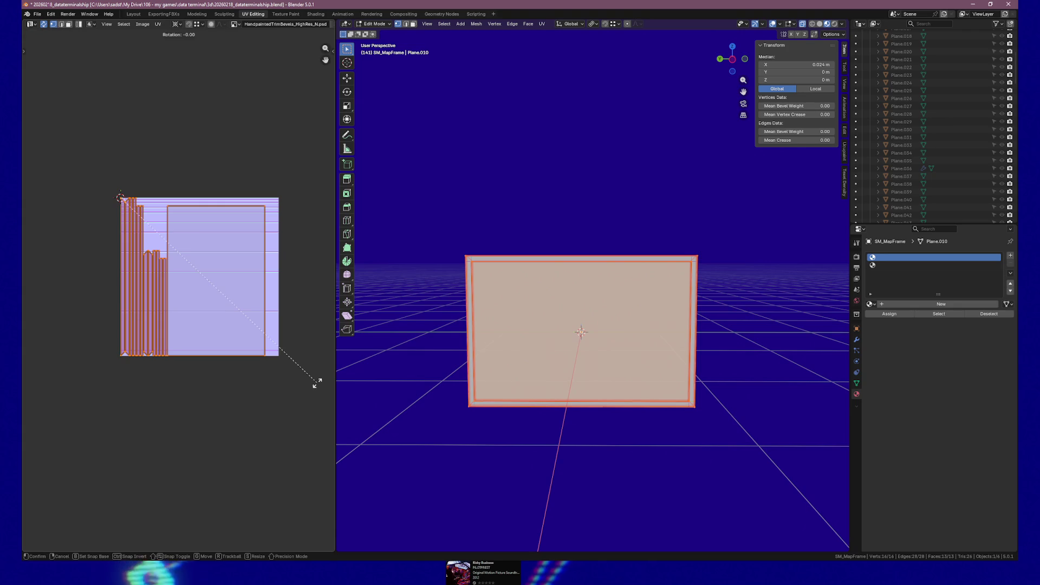
text(90)
key(Return)
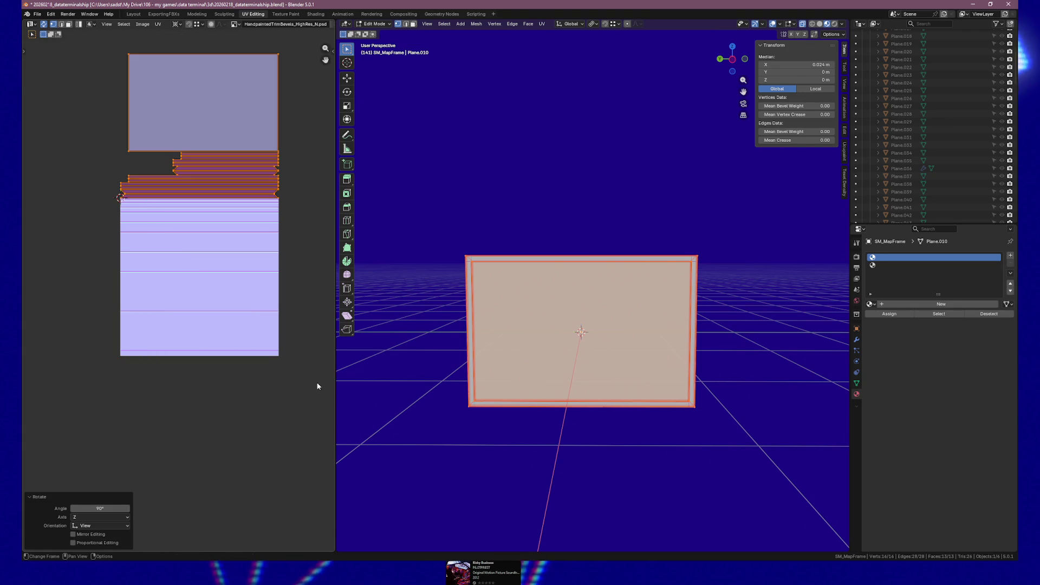
text(180)
key(Return)
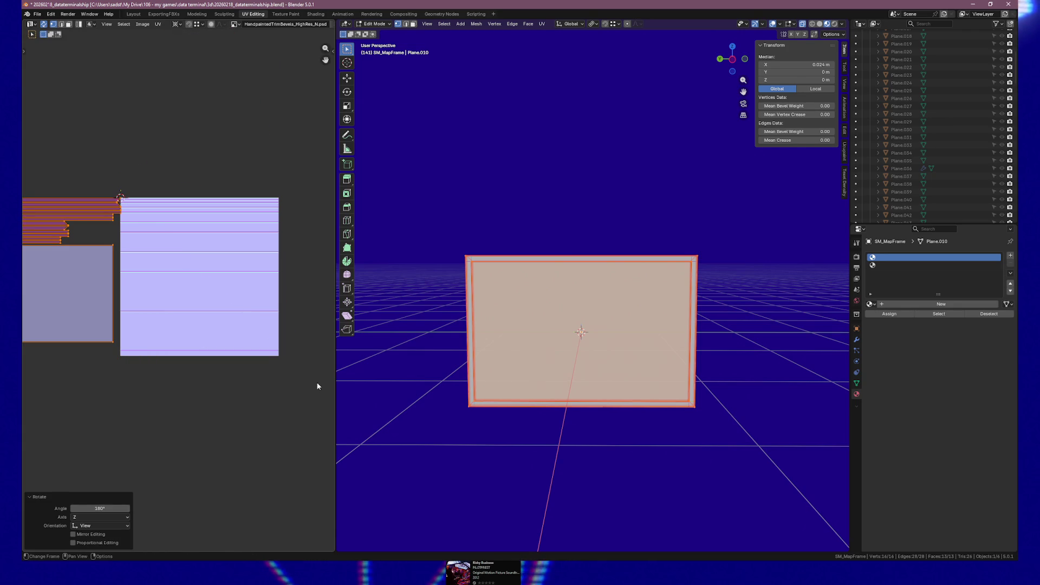
Shift the rotated islands along X to line the strips up with the trim bands.
scroll(127, 321, up, 2)
scroll(128, 322, left, 2)
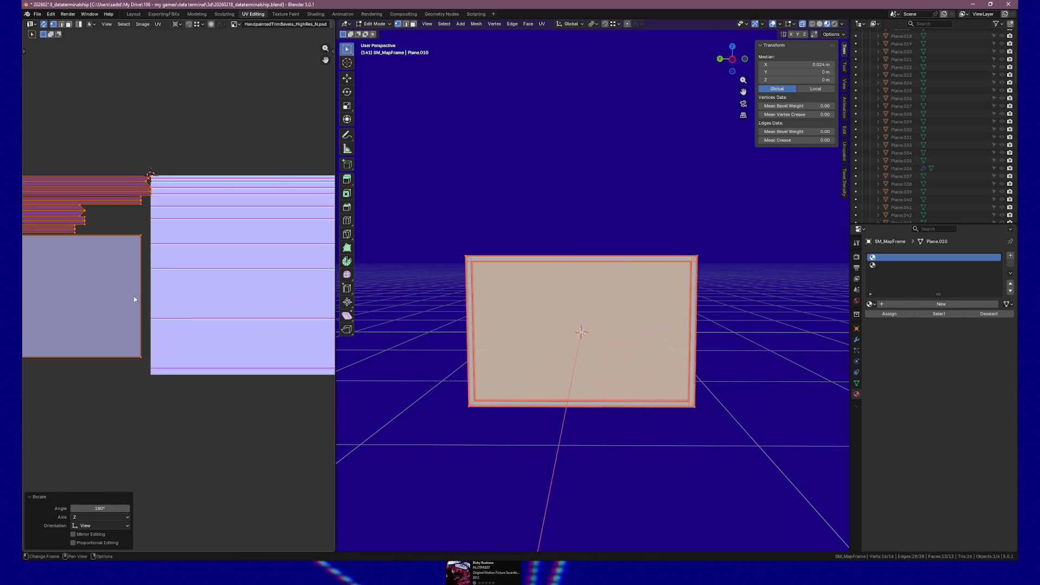
key(g)
key(x)
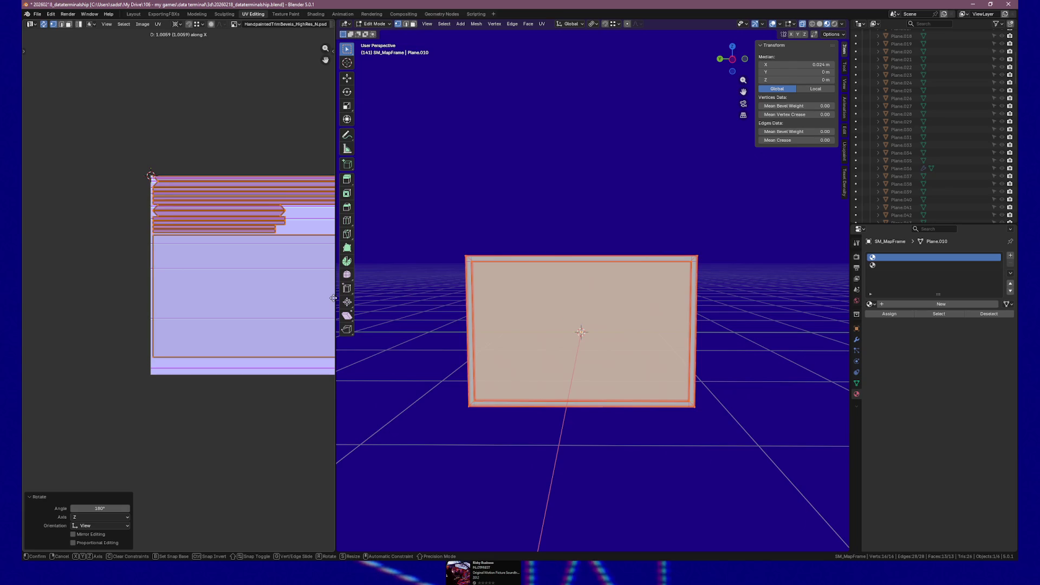
click(326, 294)
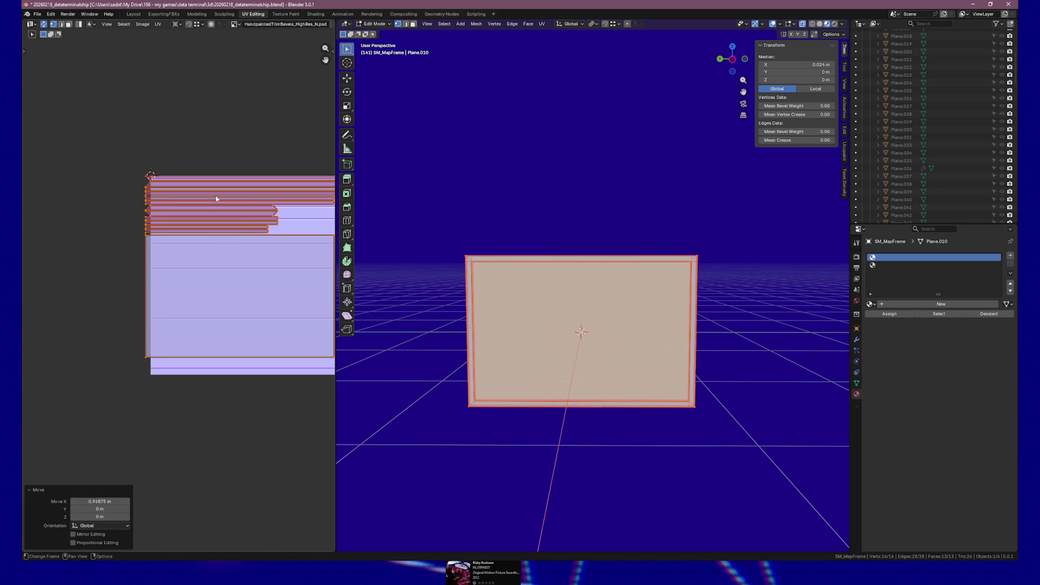
scroll(216, 203, up, 5)
scroll(173, 156, down, 3)
scroll(230, 301, up, 2)
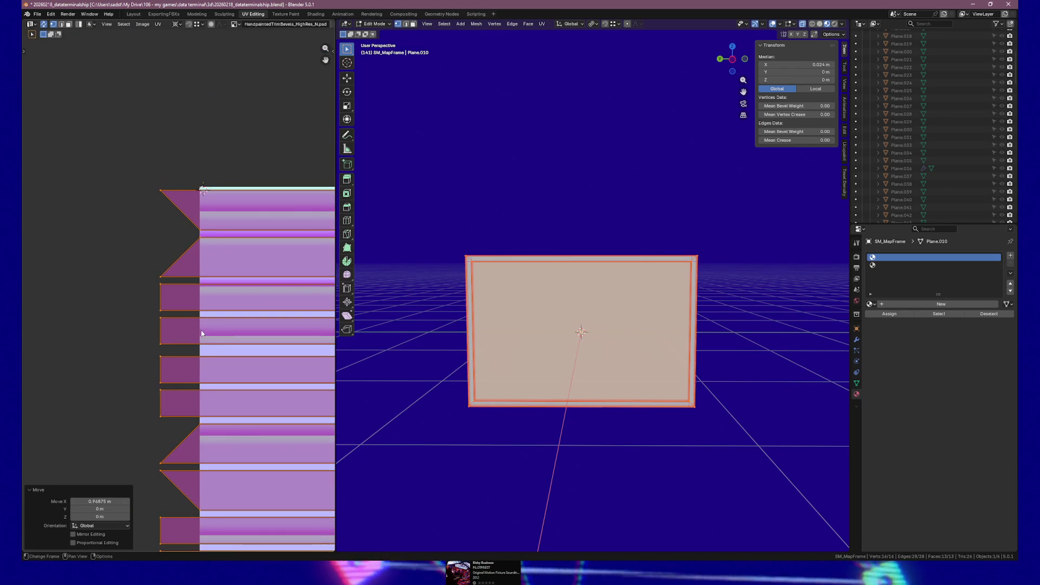
Nudge the islands about 0.0251 along X for final trim alignment, then show the ExportingFBXs workspace.
key(g)
key(x)
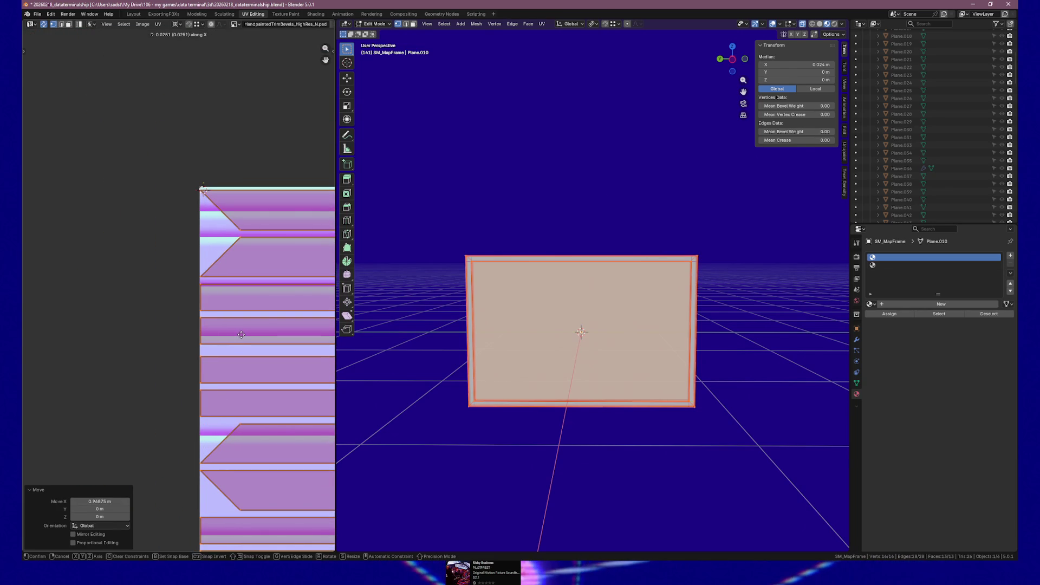
click(241, 334)
scroll(241, 334, down, 5)
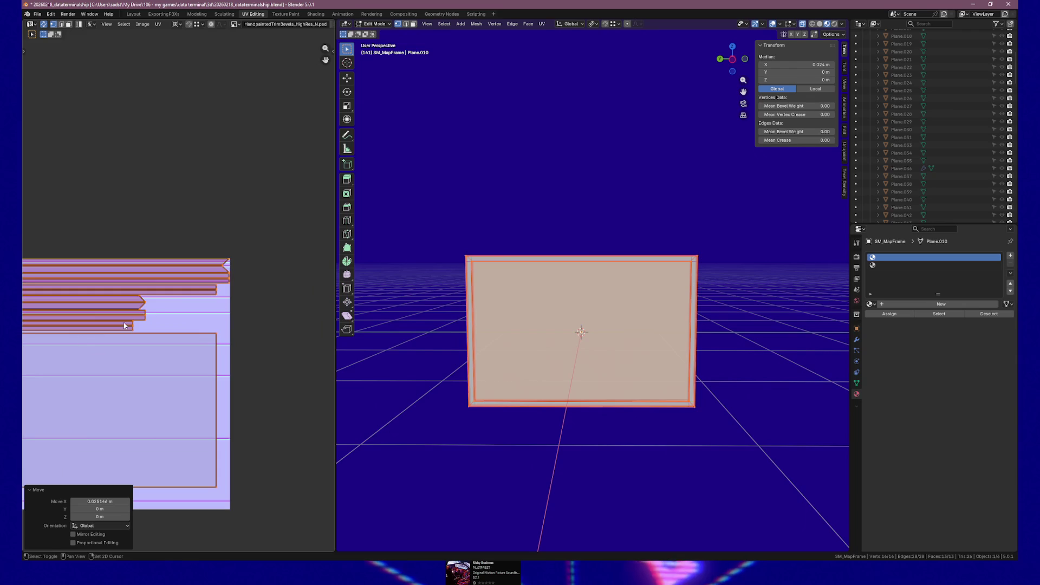
scroll(254, 260, up, 3)
scroll(199, 267, down, 2)
scroll(178, 287, up, 3)
scroll(151, 313, down, 1)
scroll(192, 267, down, 5)
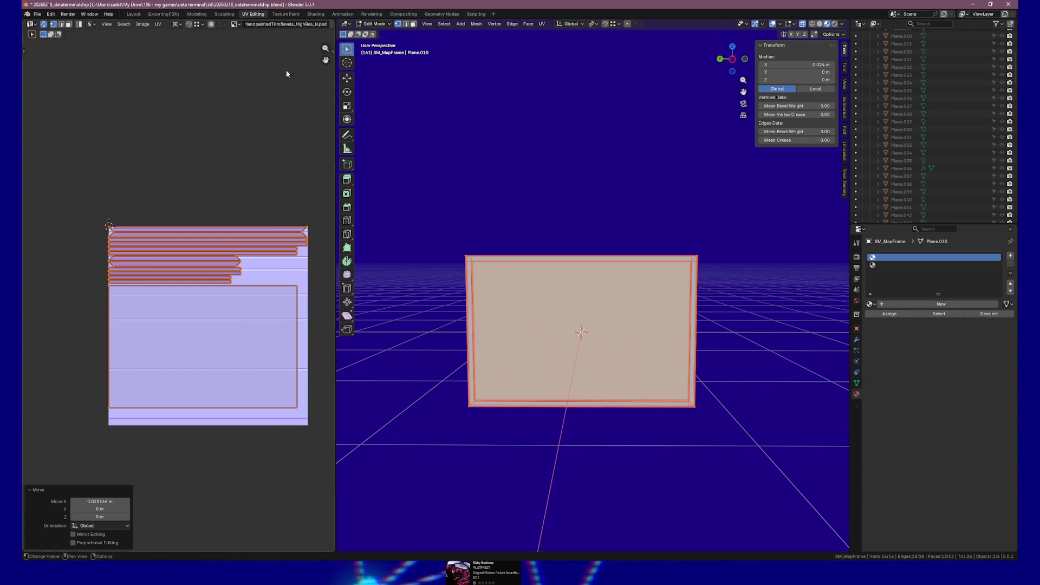
click(162, 14)
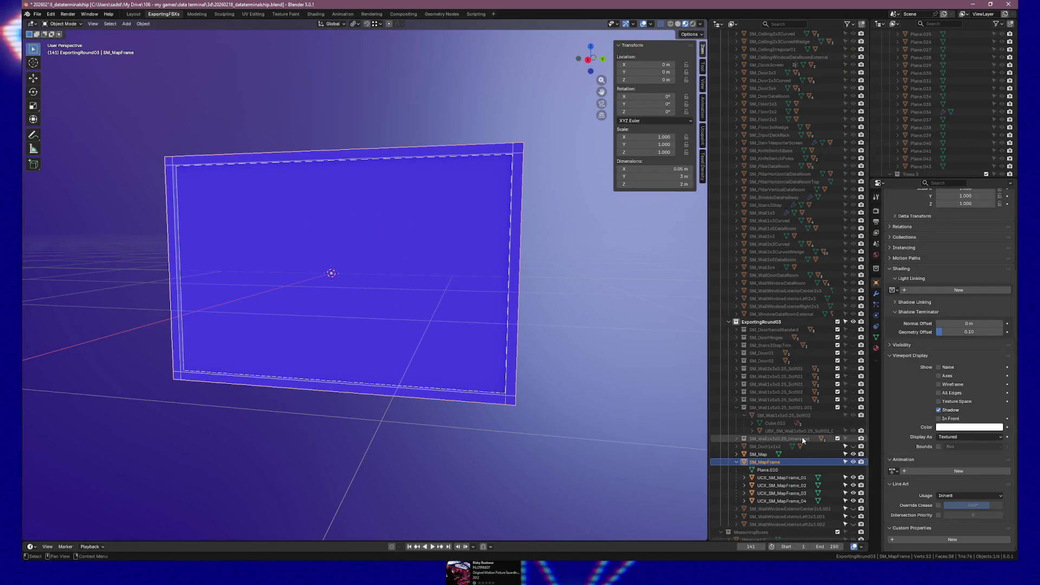
Export SM_MapFrame with its four UCX collision meshes to SM_MapFrame.fbx and save the .blend file.
shift+click(789, 505)
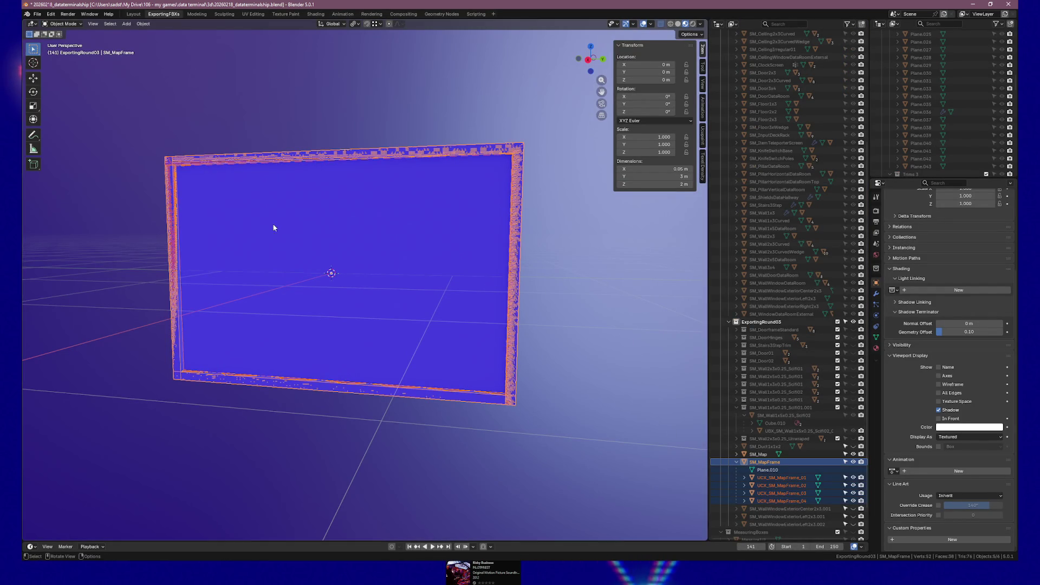
click(37, 14)
mouse_move(63, 131)
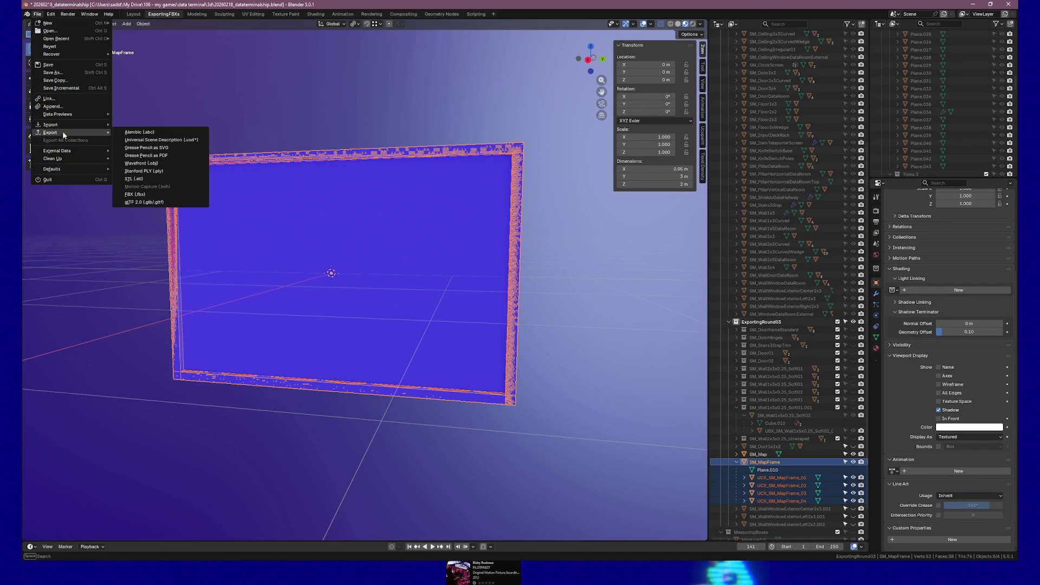
click(151, 195)
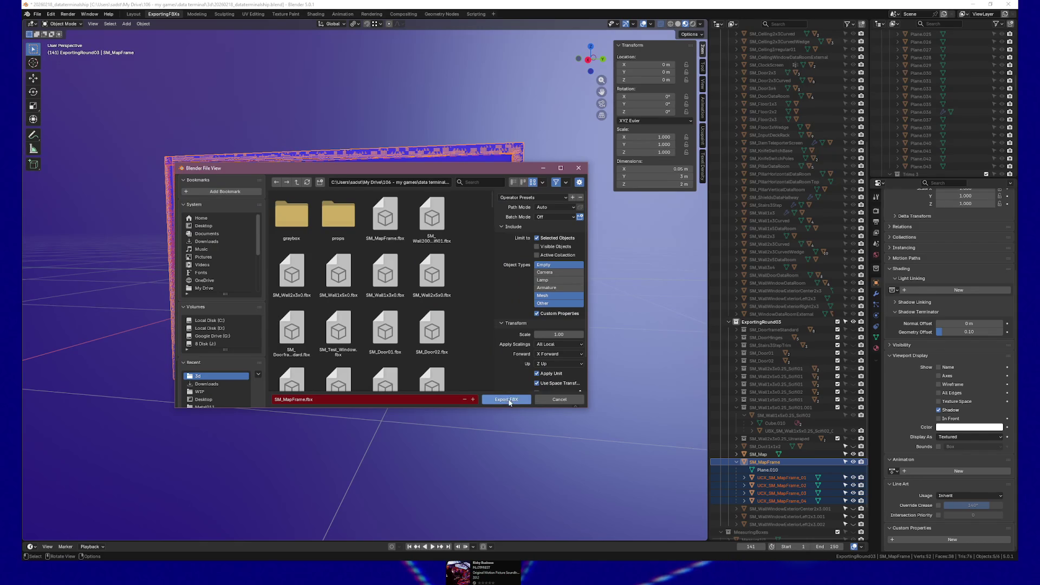
click(508, 400)
key(ctrl+s)
click(758, 454)
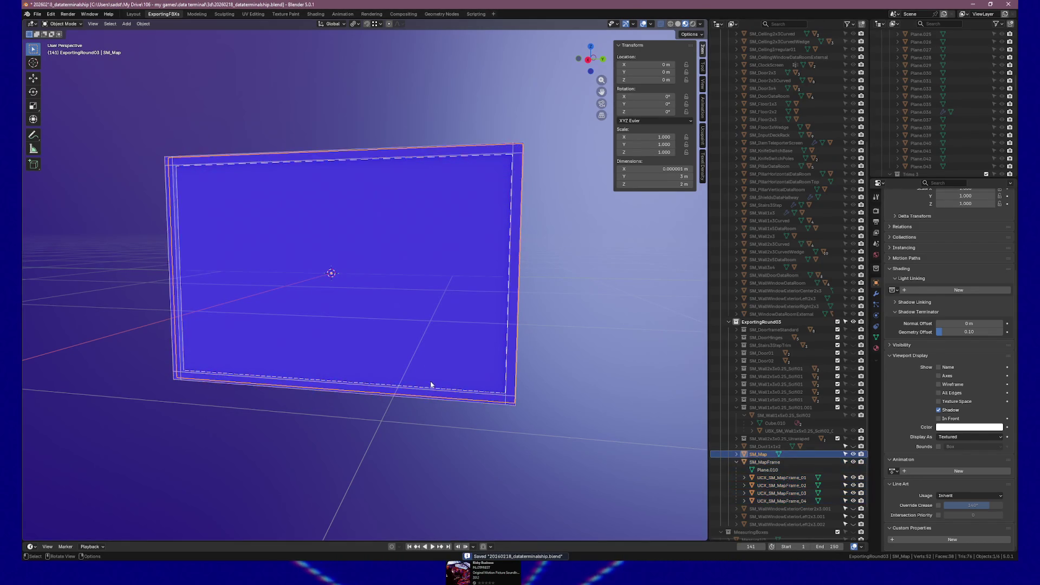
Inset the SM_Map plane's face with a thickness of 0.09 m.
mouse_move(376, 325)
mouse_down()
mouse_move(337, 323)
mouse_move(385, 319)
mouse_up()
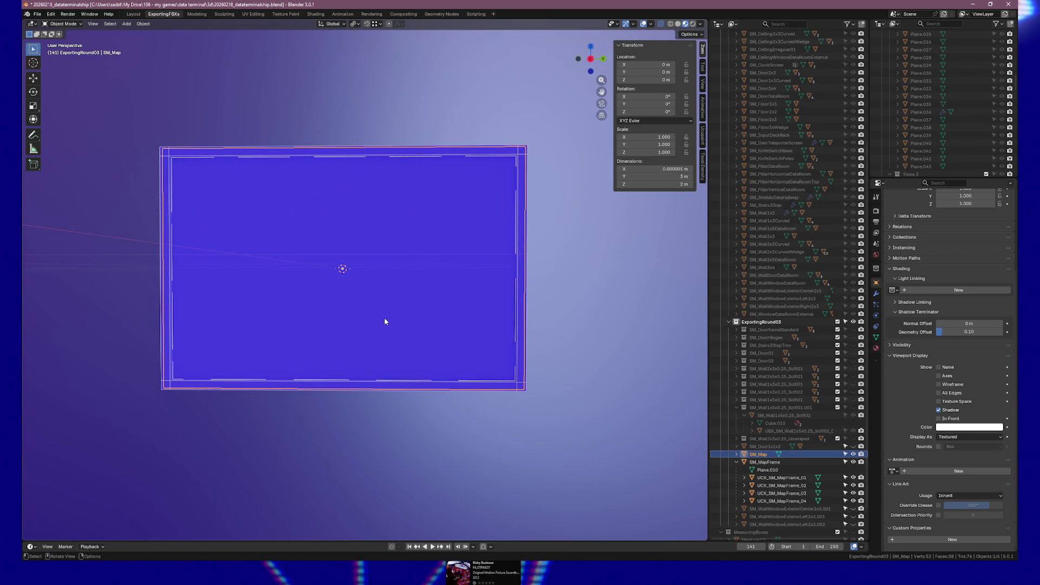
key(Tab)
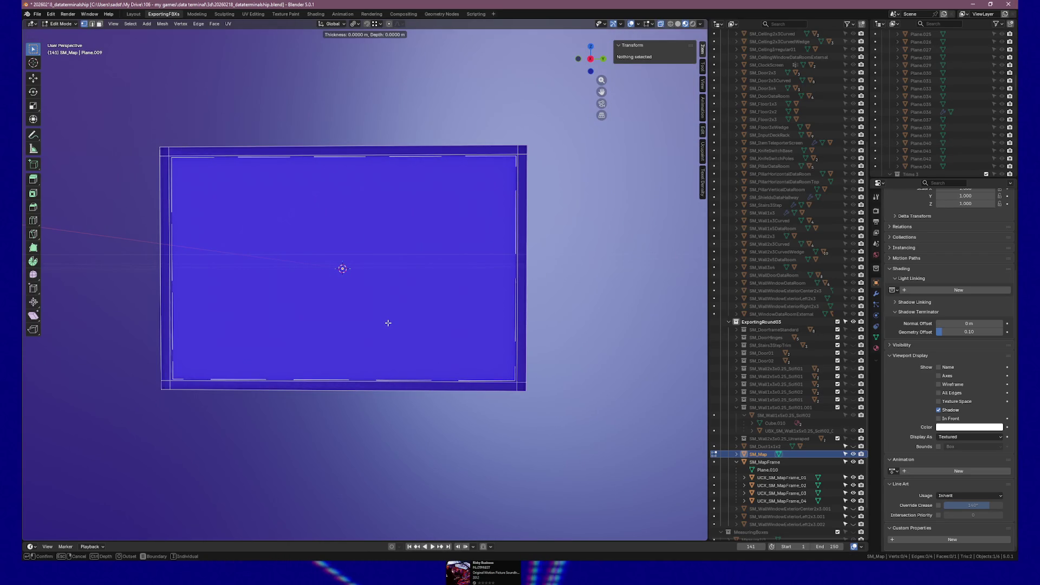
right_click(386, 321)
key(a)
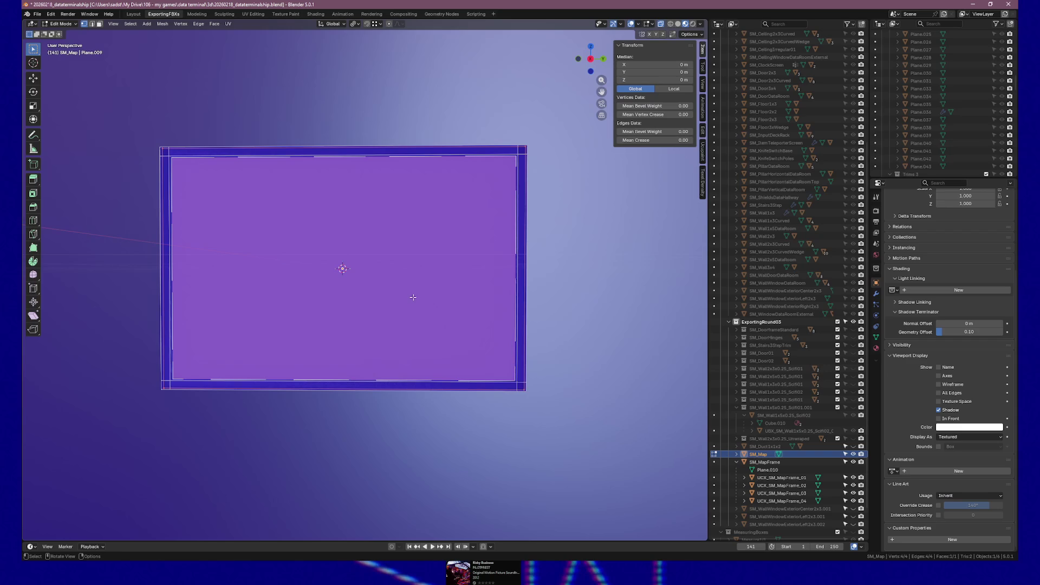
key(i)
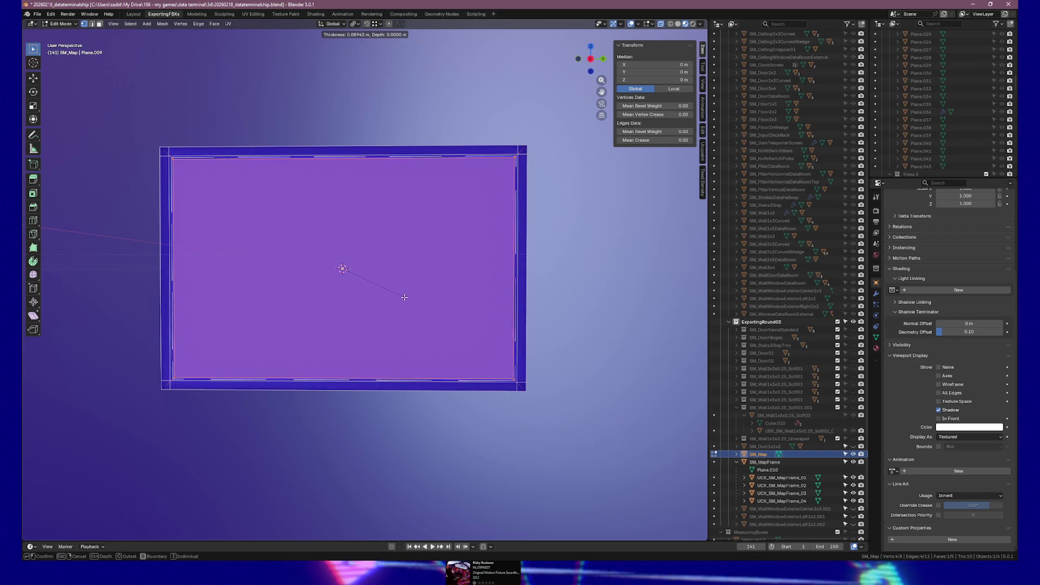
click(404, 297)
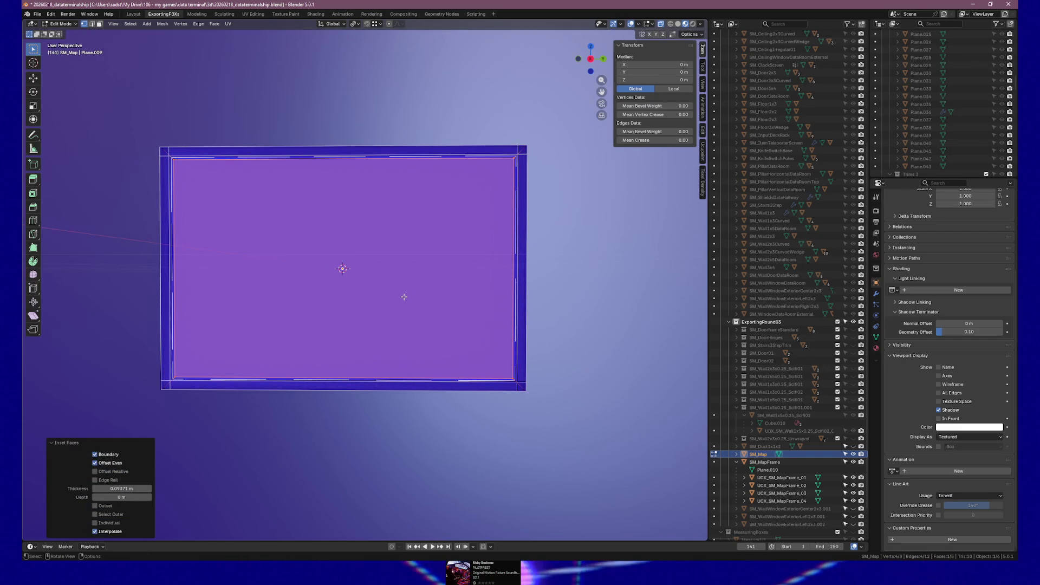
key(End)
key(Left)
key(Left)
key(shift+Left)
key(shift+Left)
key(shift+Left)
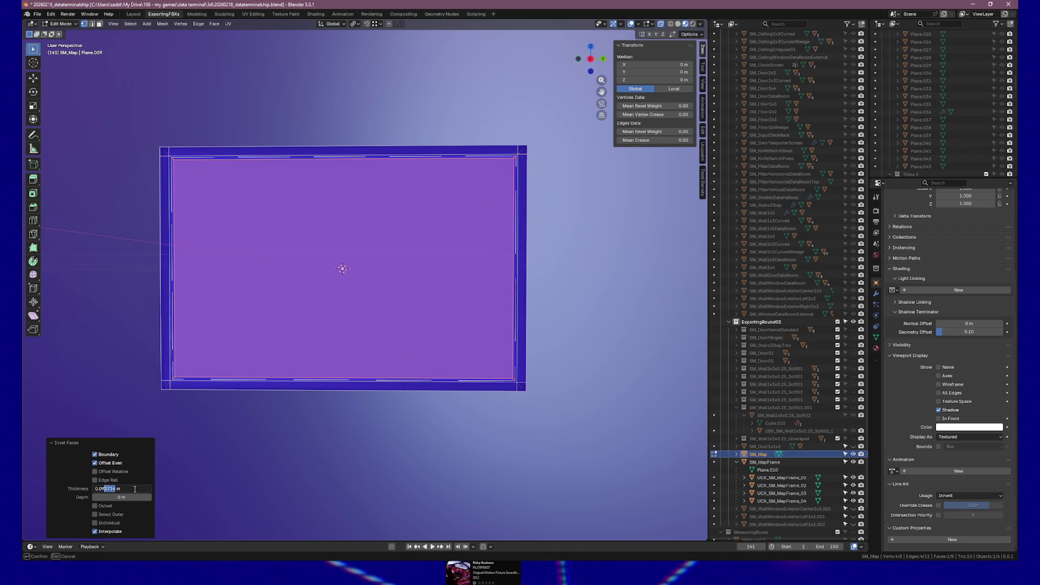
key(Return)
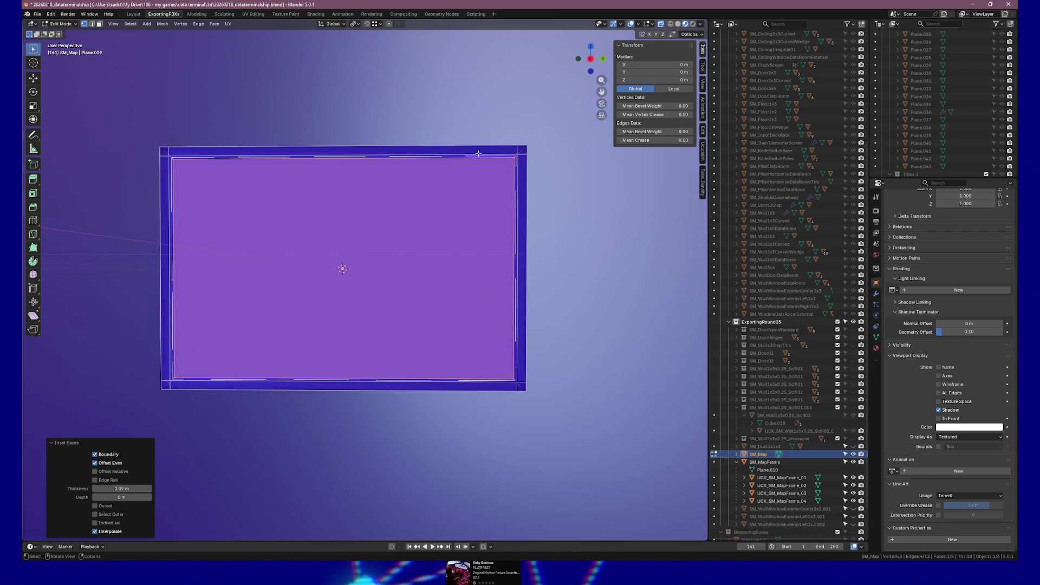
Delete the outer border ring, leaving a 2.82 by 1.82 m plane, and return to Object Mode.
click(529, 150)
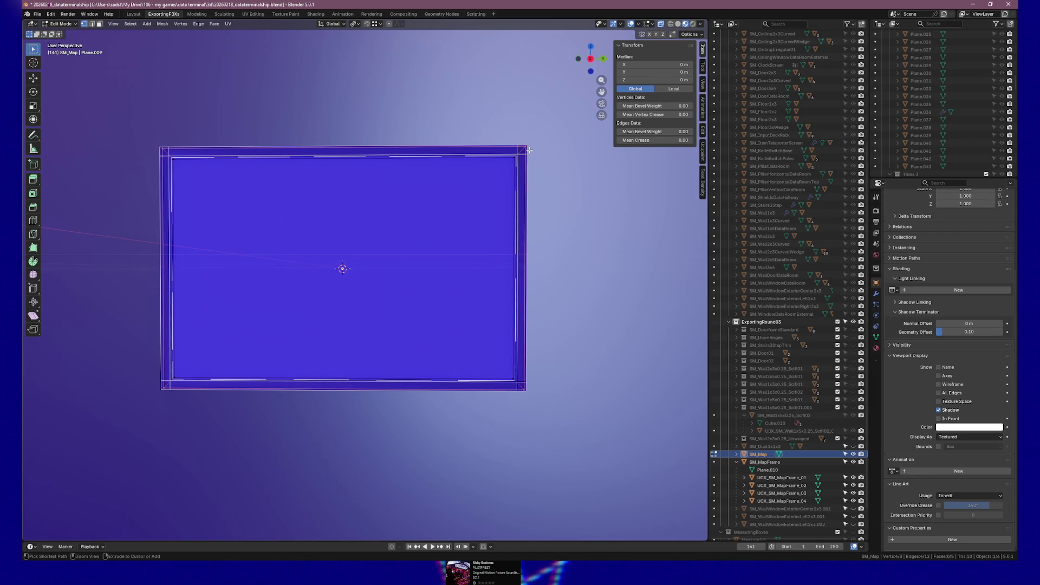
key(x)
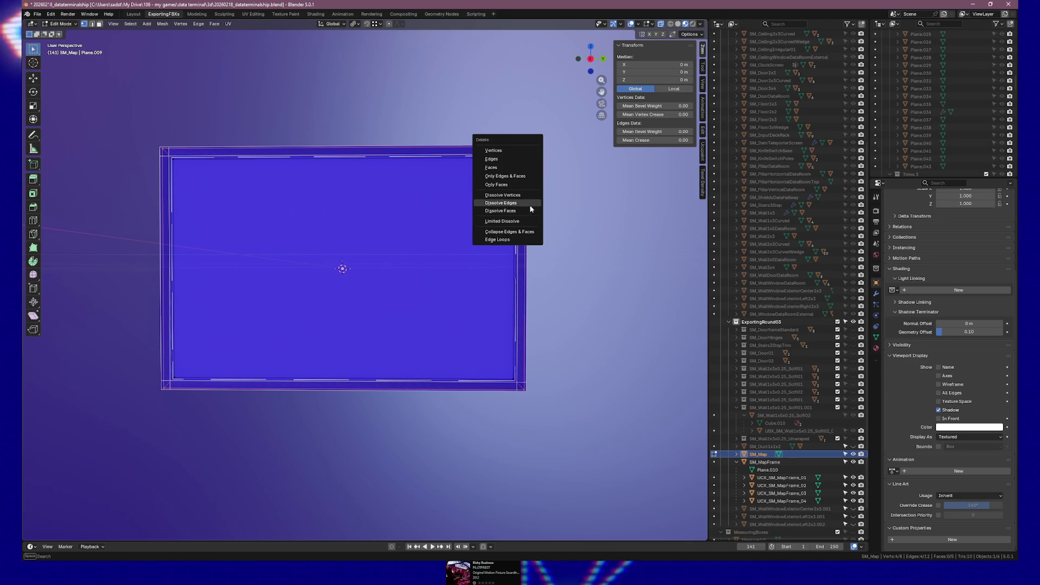
click(508, 152)
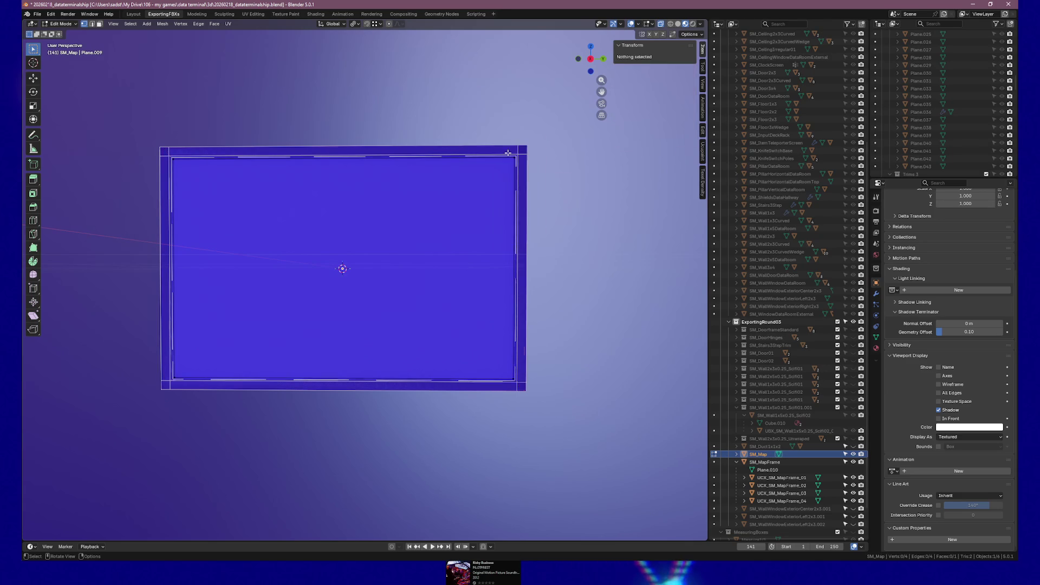
key(Tab)
mouse_move(521, 271)
mouse_down()
mouse_move(483, 279)
mouse_move(527, 276)
mouse_up()
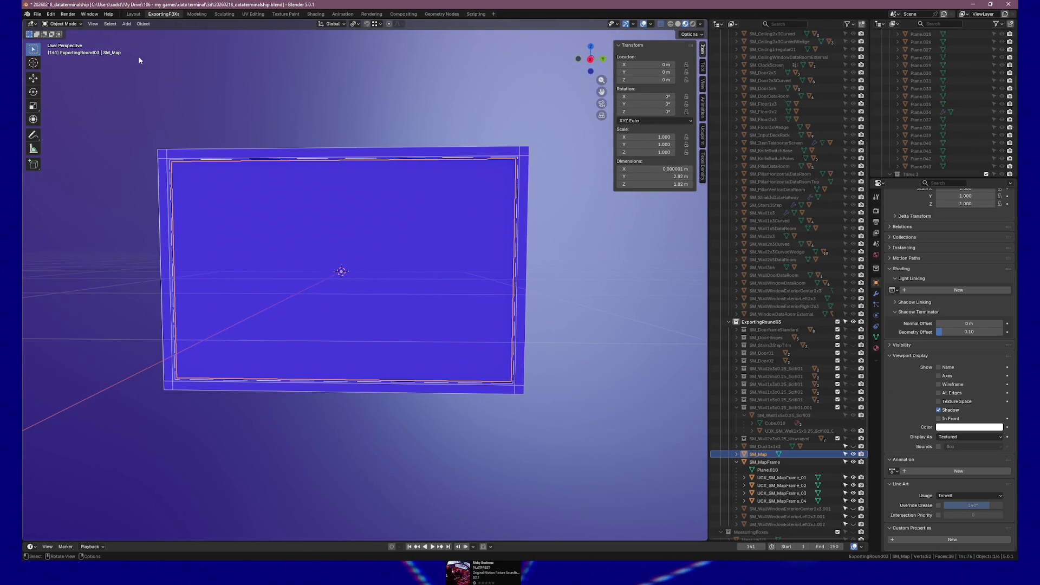
Export the selected plane, keeping its name SM_Map, as SM_Map.fbx.
key(F2)
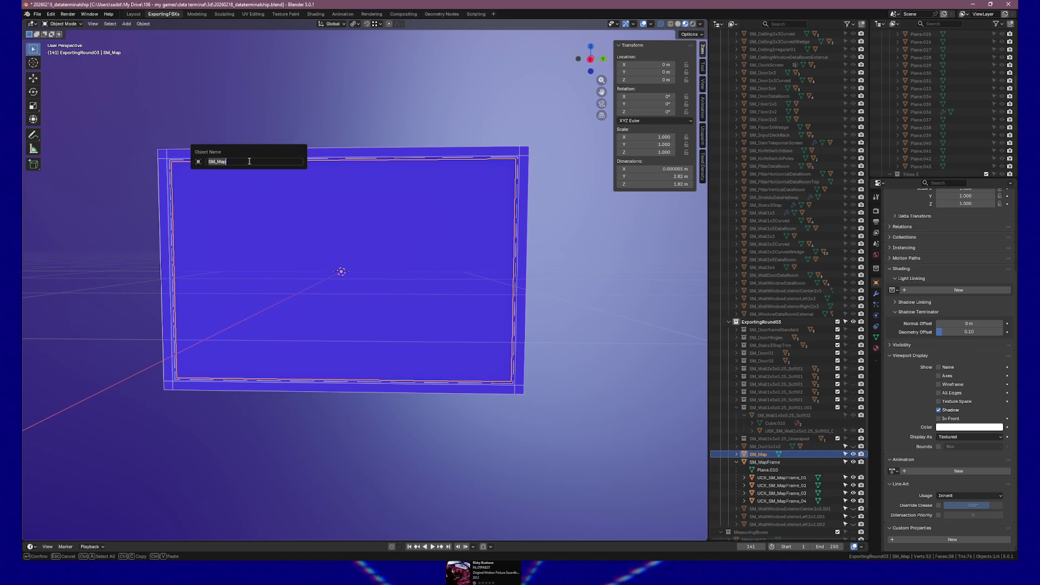
key(Escape)
click(38, 14)
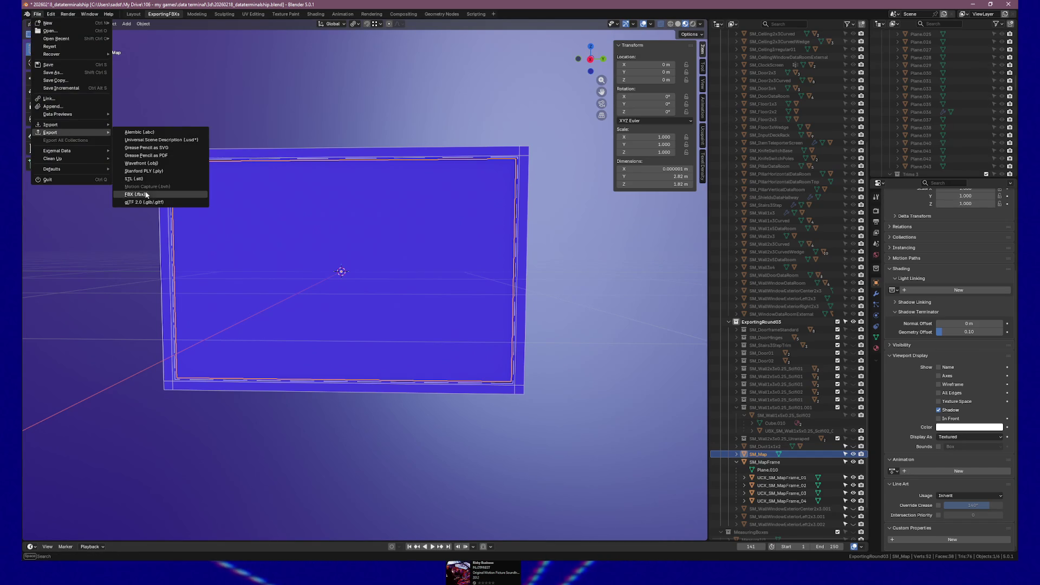
click(135, 194)
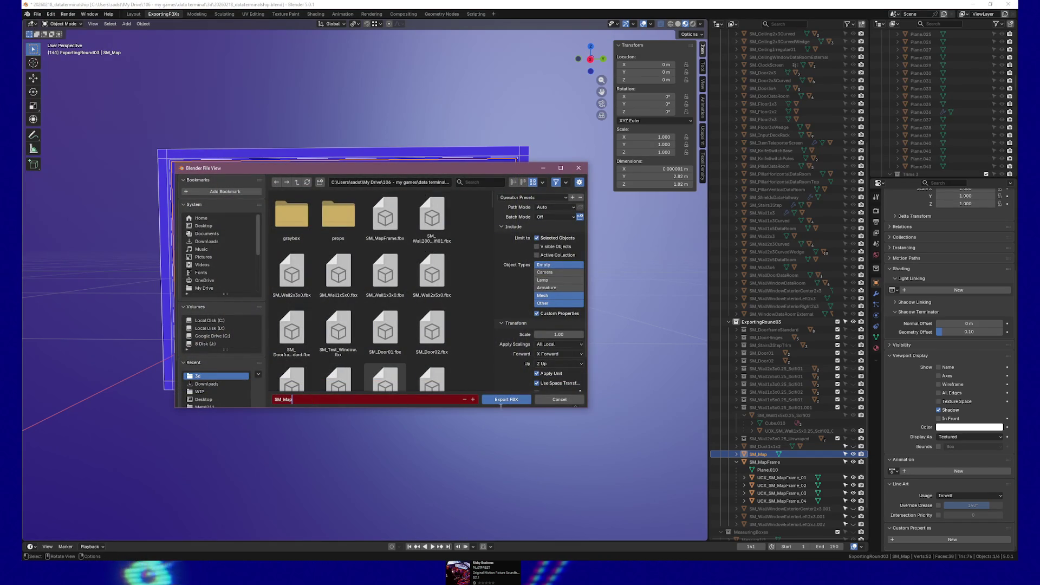
click(515, 402)
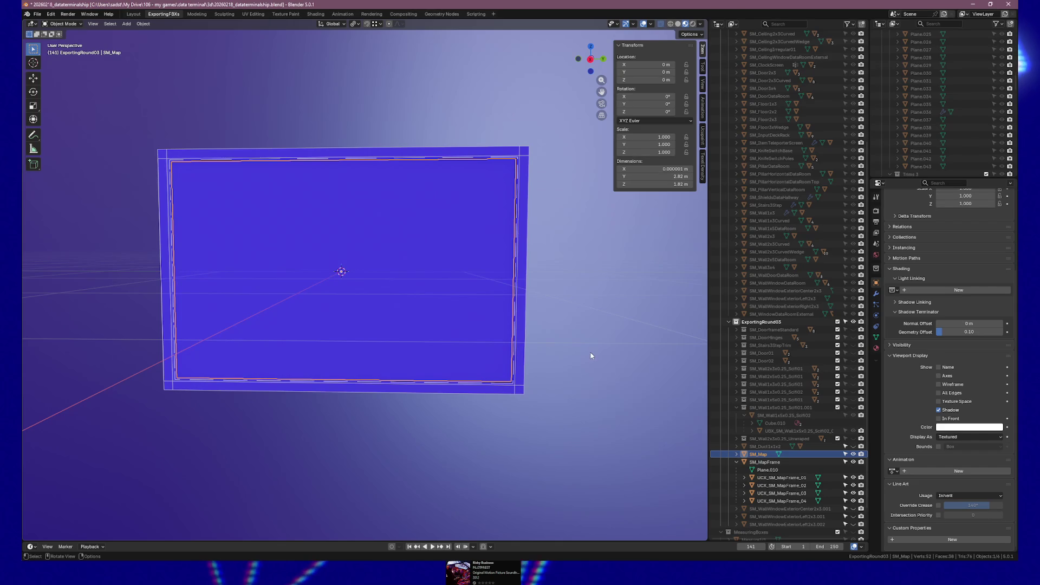
mouse_move(591, 352)
mouse_down()
mouse_move(504, 356)
mouse_move(637, 353)
mouse_up()
Reimport the SM_MapFrame asset from its updated FBX in the Content Drawer.
mouse_move(338, 246)
mouse_down()
mouse_move(383, 277)
mouse_move(318, 286)
mouse_move(268, 274)
mouse_move(274, 268)
mouse_up()
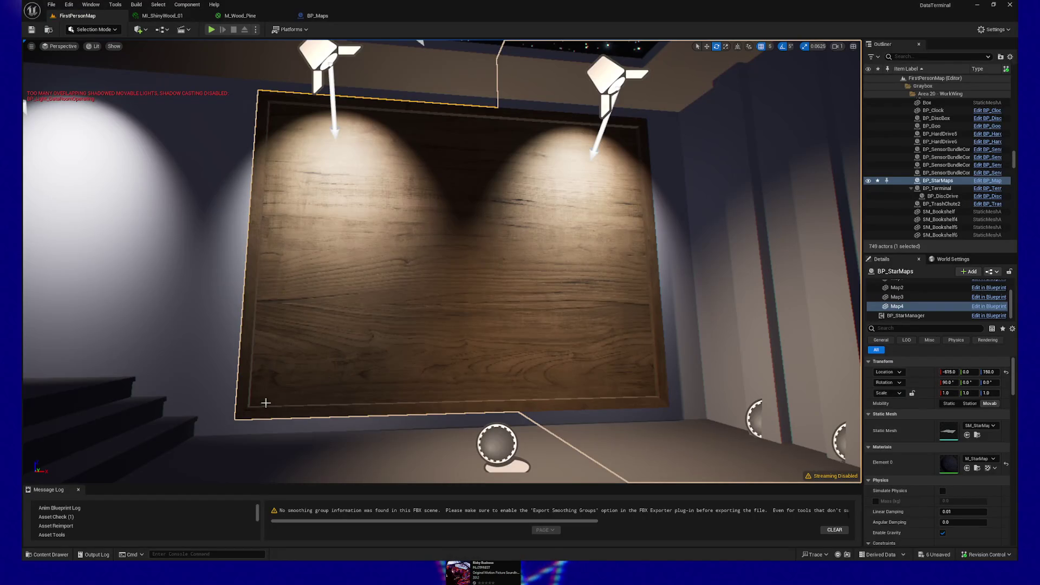
key(ctrl+space)
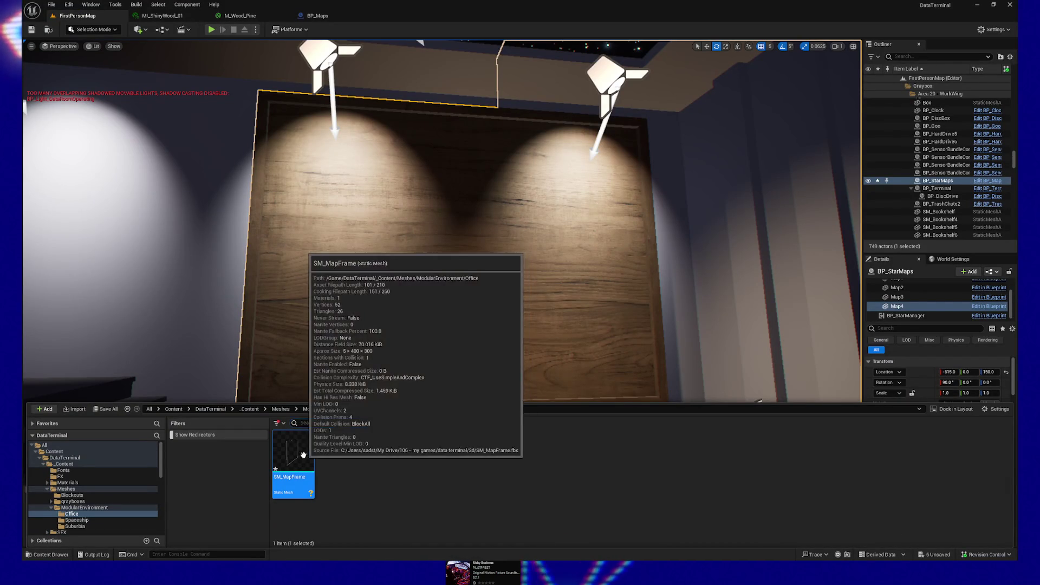
right_click(303, 454)
click(494, 269)
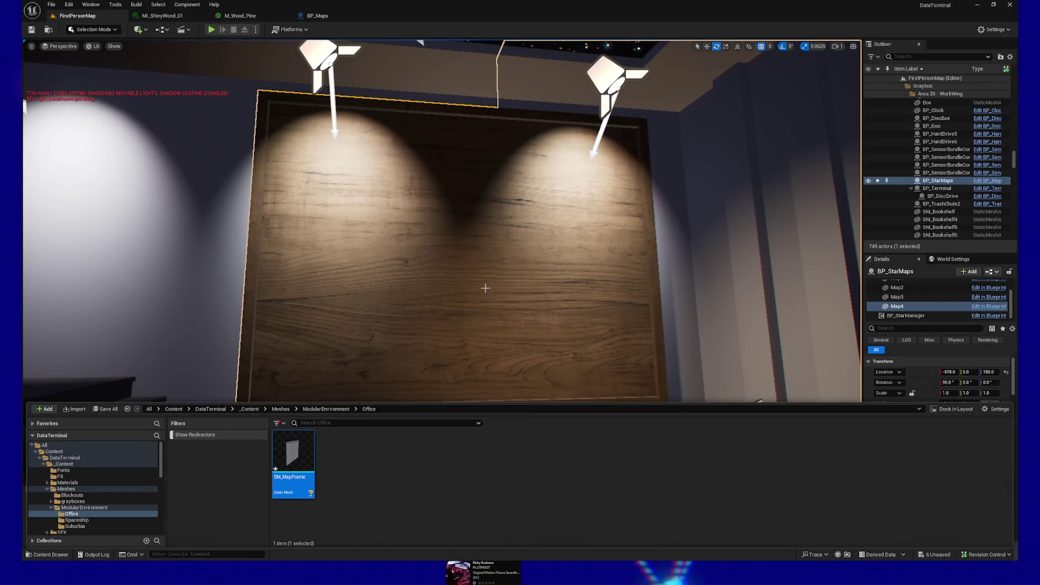
scroll(494, 269, down, 5)
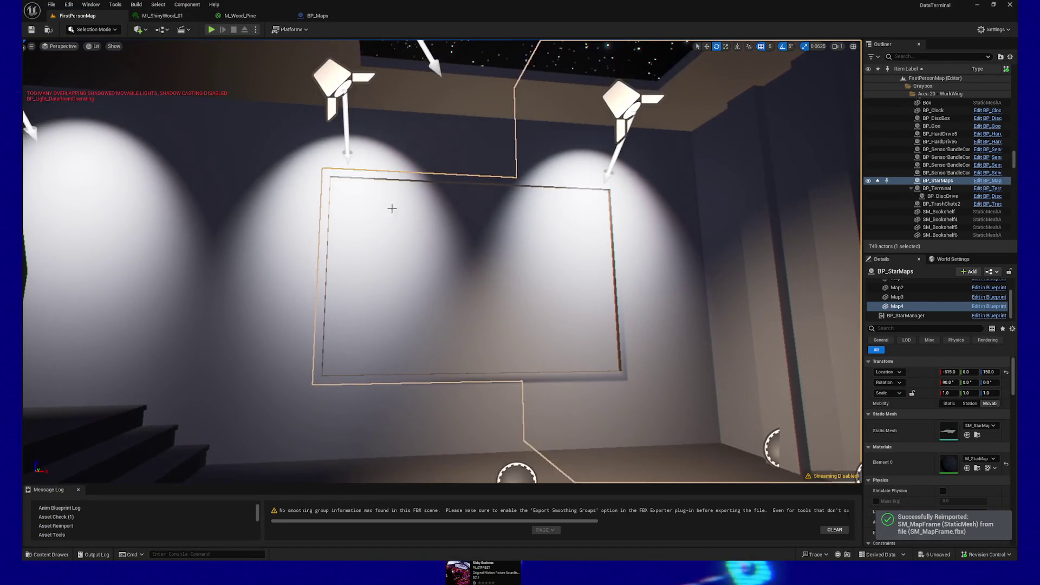
Check the thin frame in BP_Maps, then in the level undo the -90 X rotation test.
click(318, 15)
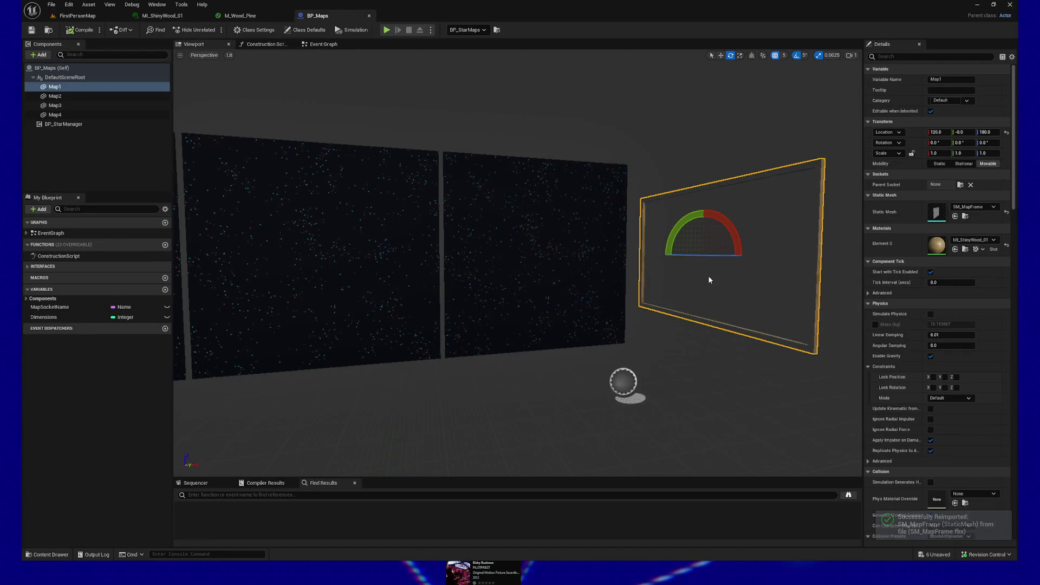
drag(725, 293, 580, 295)
click(77, 16)
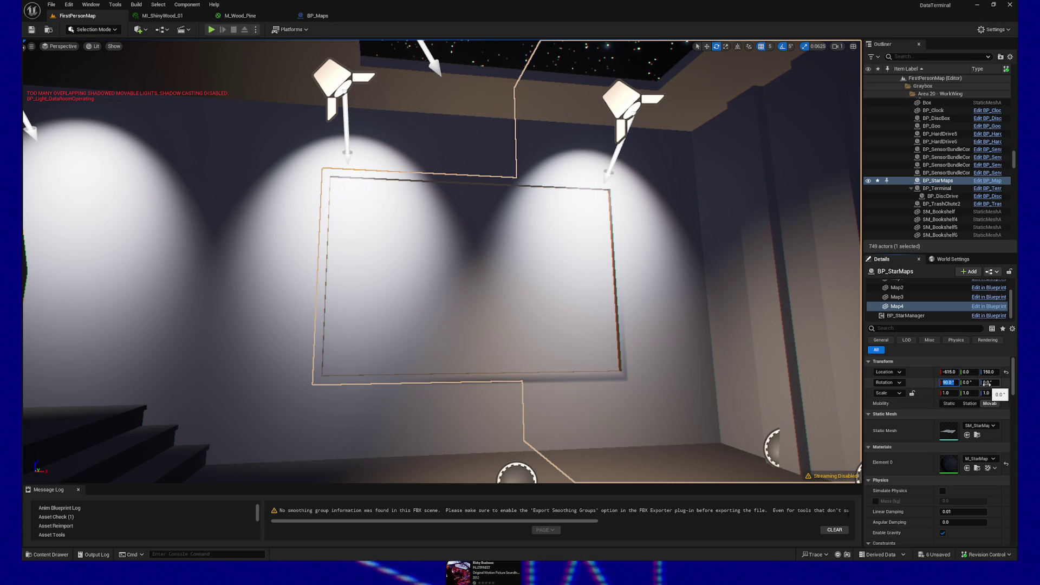
key(Return)
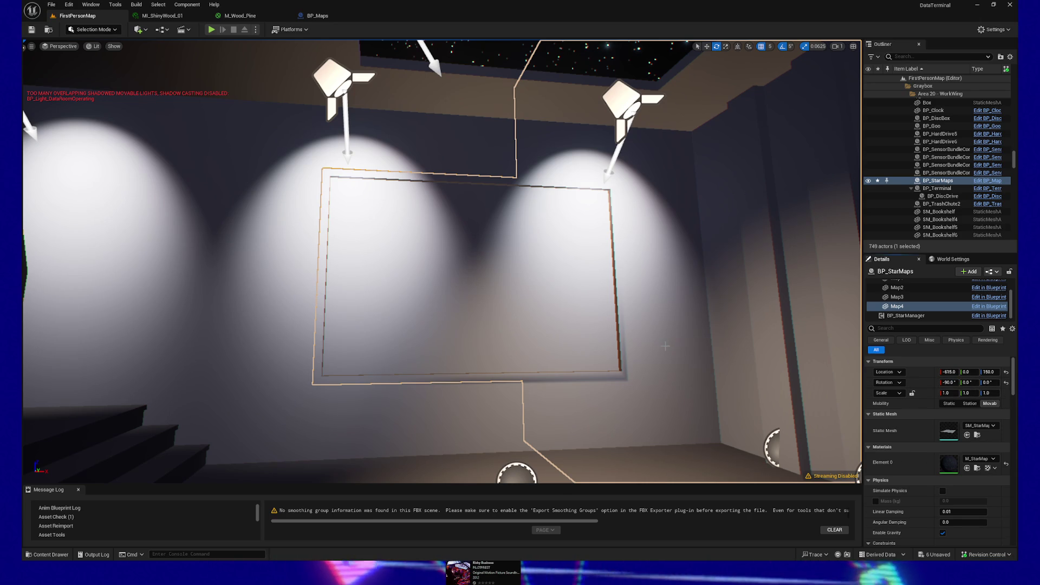
key(ctrl+z)
click(455, 260)
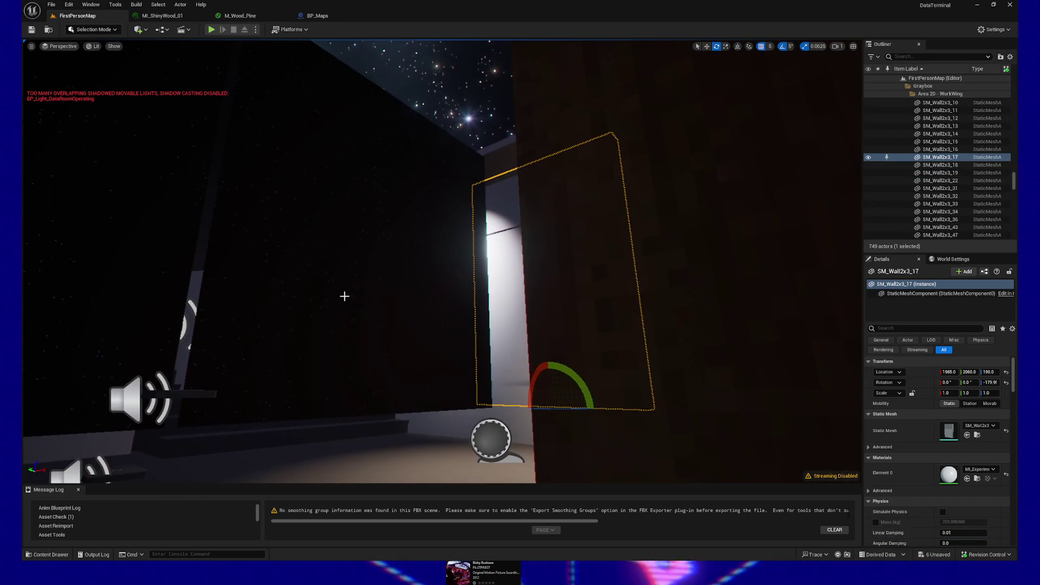
Focus on the BP_StarMaps actor and slide it along Y to 2065.
click(421, 325)
key(f)
drag(421, 325, 369, 330)
mouse_move(476, 362)
mouse_down()
mouse_move(494, 361)
mouse_move(433, 367)
mouse_up()
key(w)
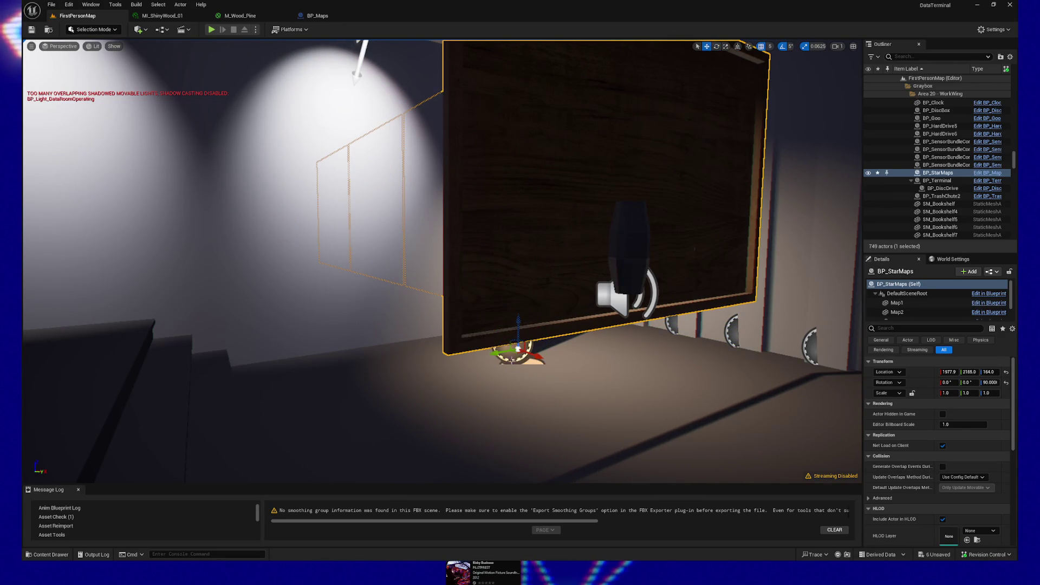
mouse_move(498, 358)
mouse_down()
mouse_move(470, 335)
mouse_move(462, 308)
mouse_move(390, 290)
mouse_move(455, 296)
mouse_move(390, 294)
mouse_move(501, 203)
mouse_up()
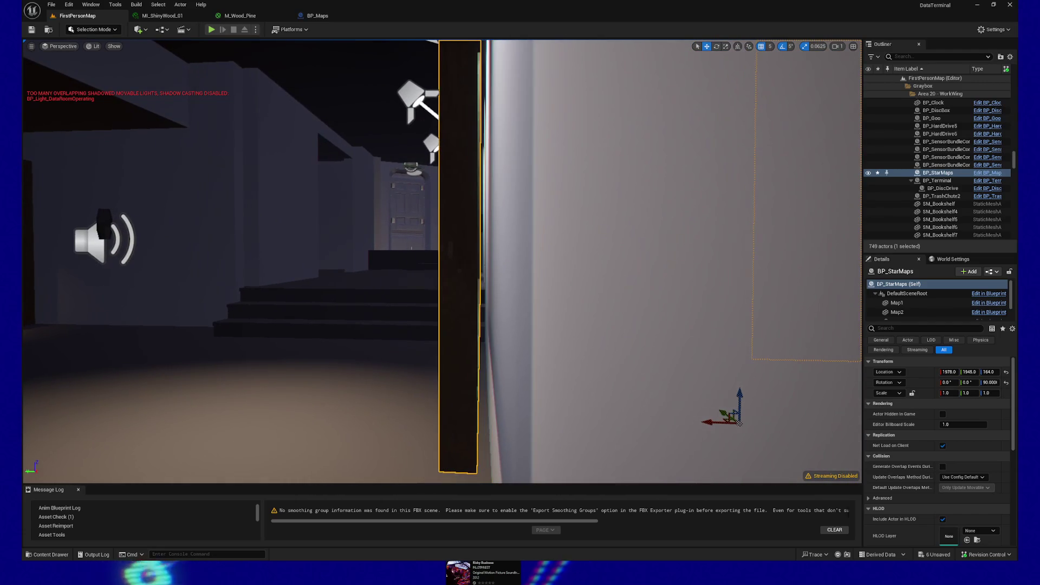
Set grid snapping to 1 and nudge the StarMaps board slightly along the wall.
click(770, 46)
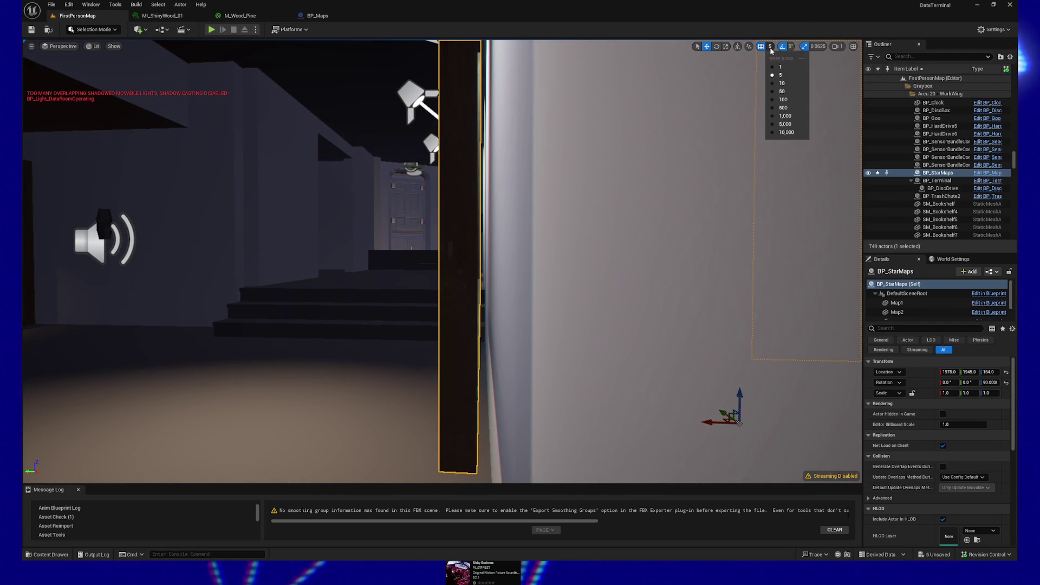
click(783, 54)
drag(711, 424, 463, 422)
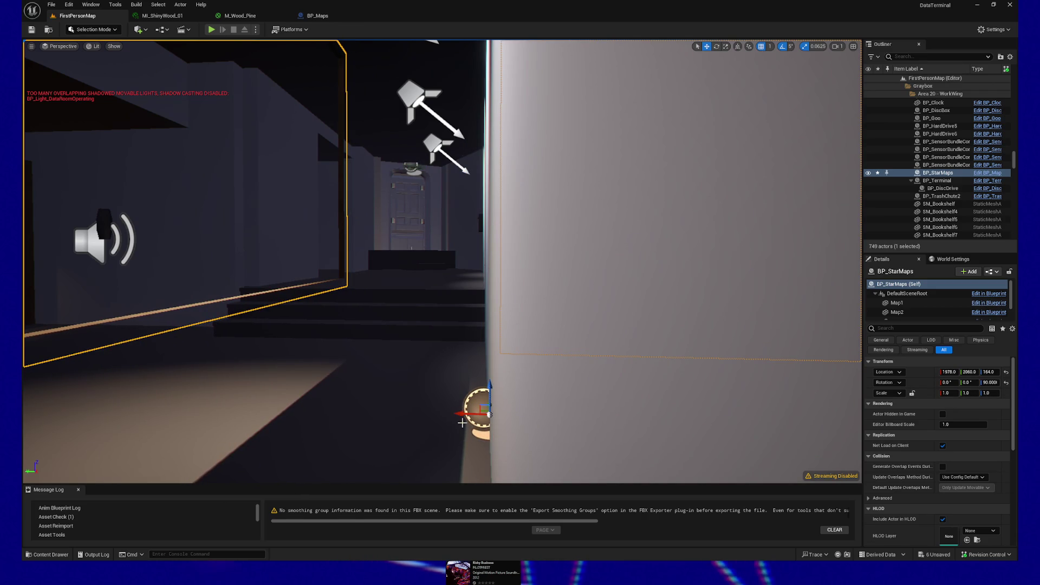
drag(402, 404, 402, 403)
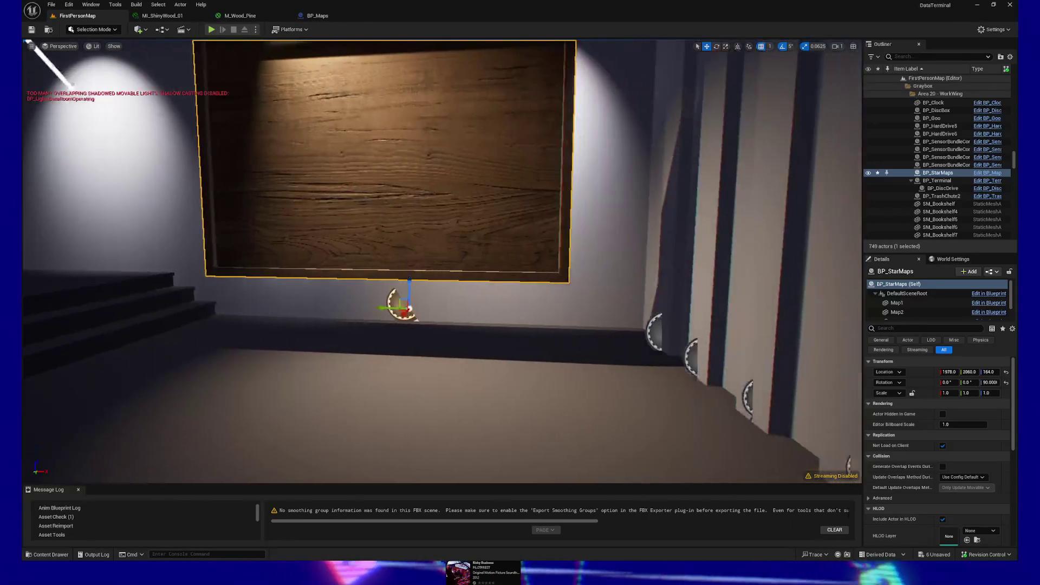
click(319, 16)
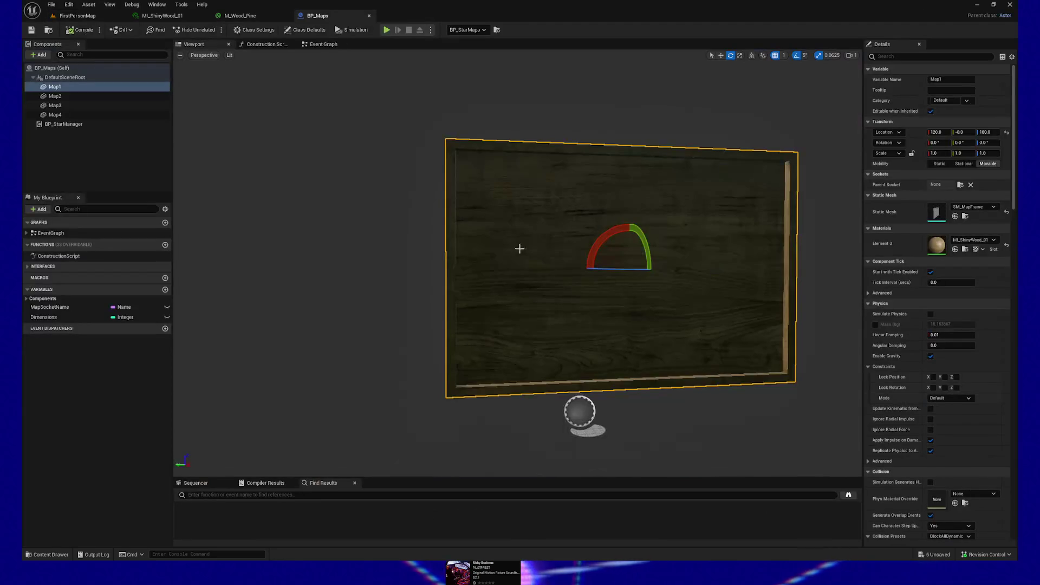
Select Map4 plus Map1, Map2 and Map3 and drag them sideways together with the move gizmo.
drag(599, 295, 599, 295)
key(w)
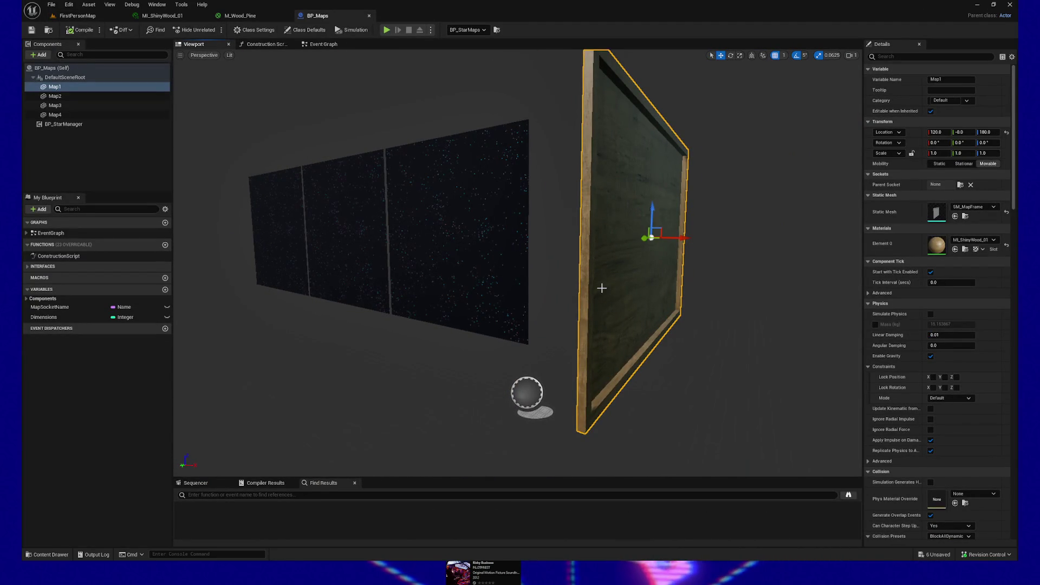
drag(241, 196, 309, 190)
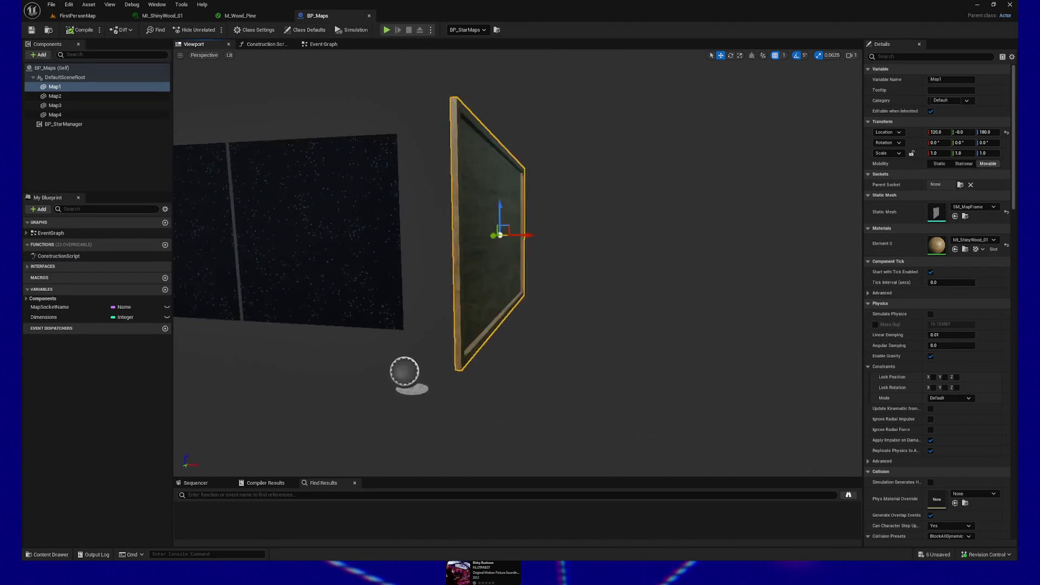
click(477, 228)
click(378, 226)
click(318, 223)
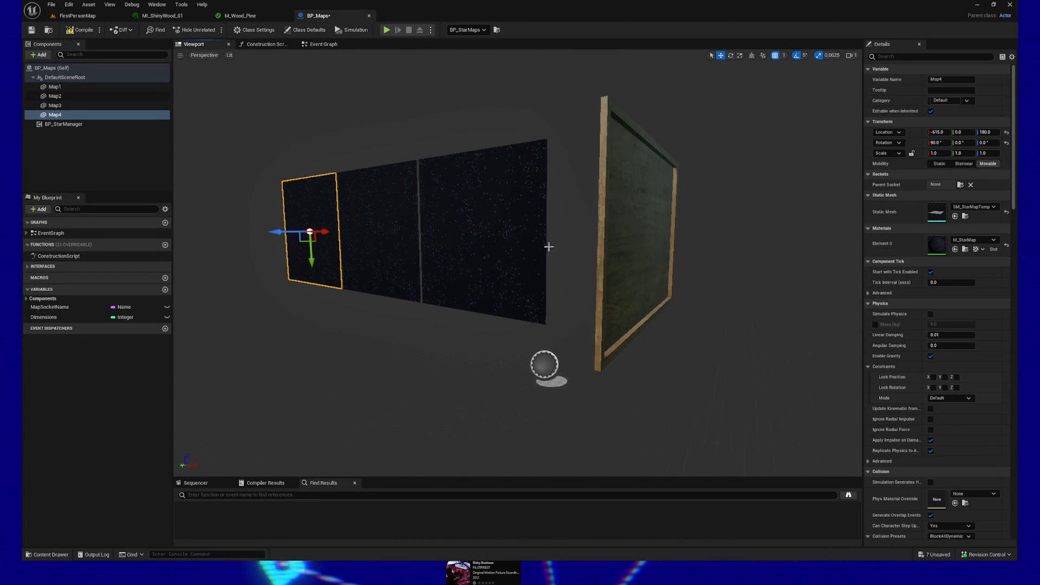
ctrl+click(54, 87)
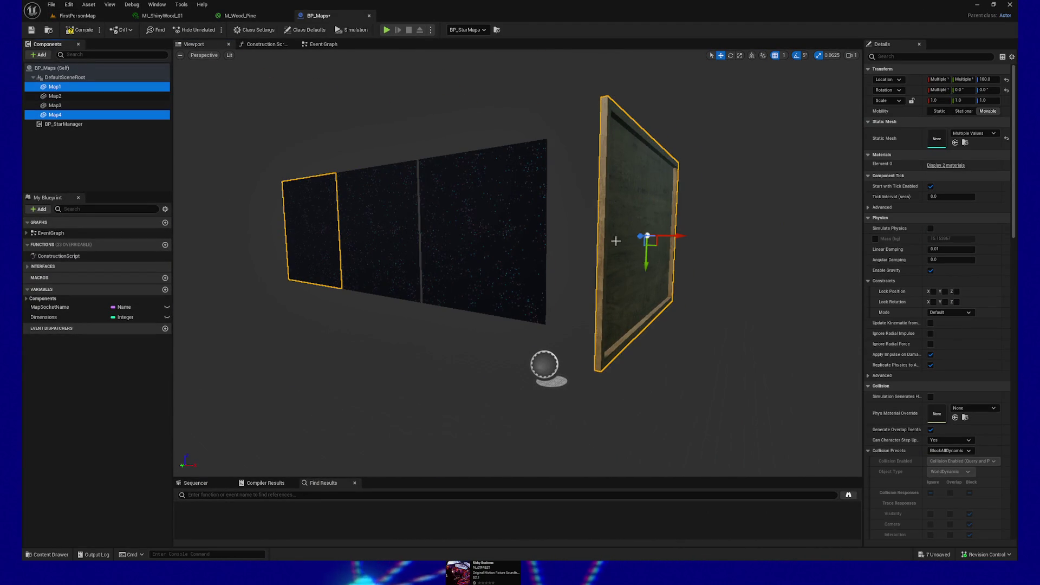
shift+click(42, 105)
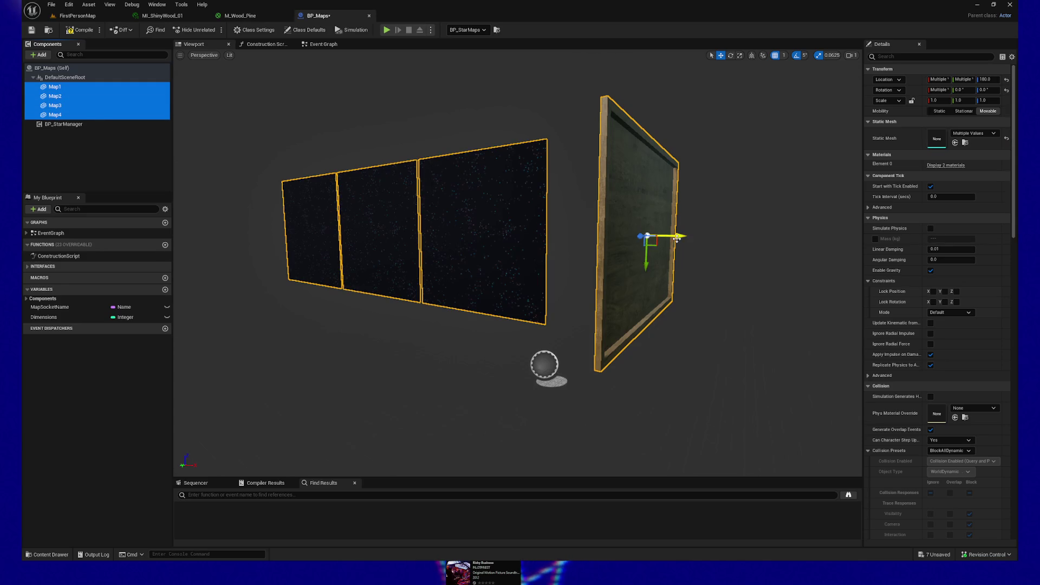
drag(680, 239, 623, 235)
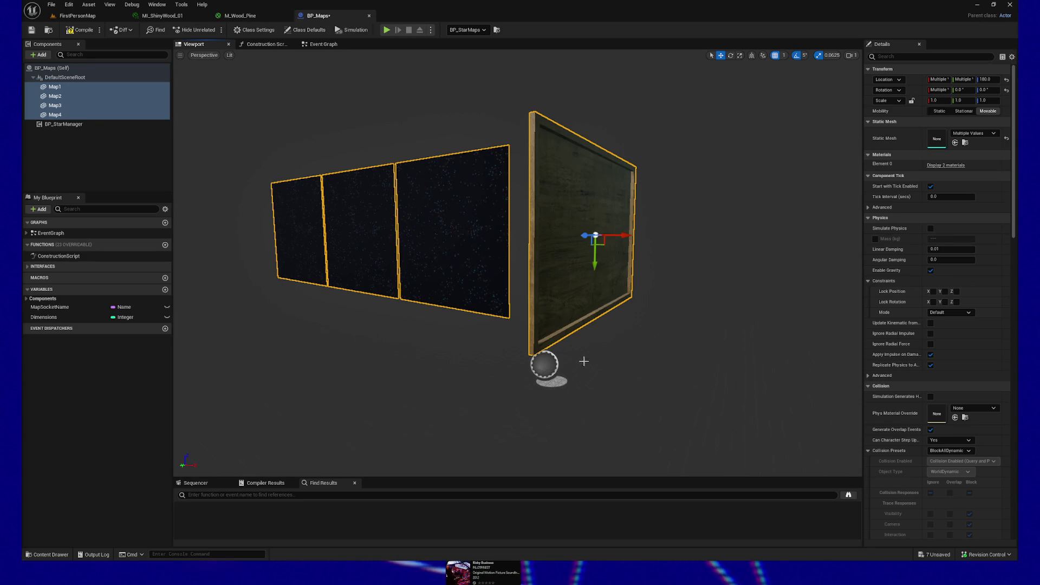
Set Map1's Location X to 0, giving 0, -0, 180, and save BP_Maps.
drag(607, 361, 687, 361)
mouse_move(575, 198)
mouse_down()
mouse_move(590, 197)
mouse_move(575, 197)
mouse_up()
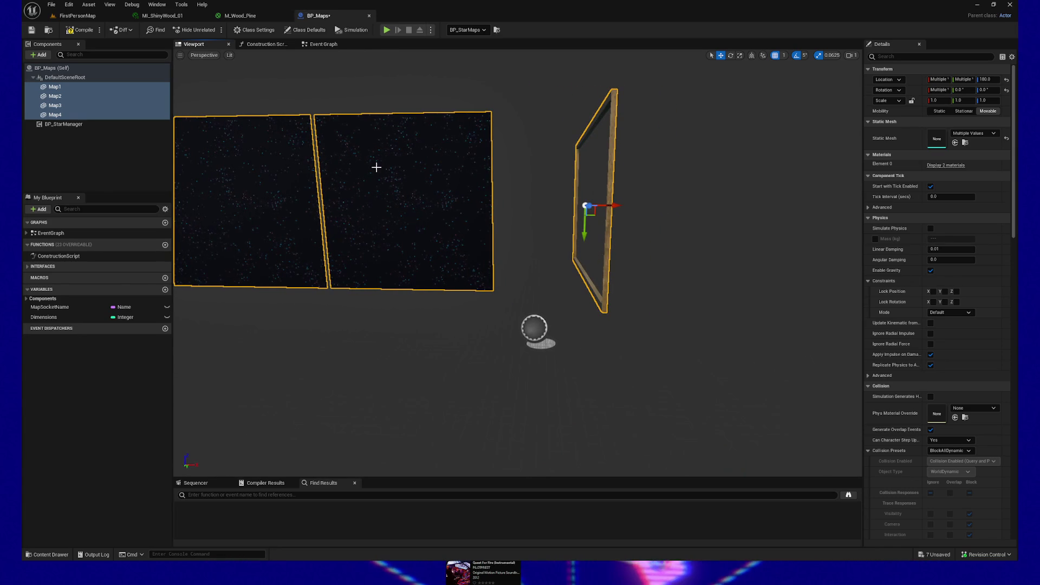
click(55, 88)
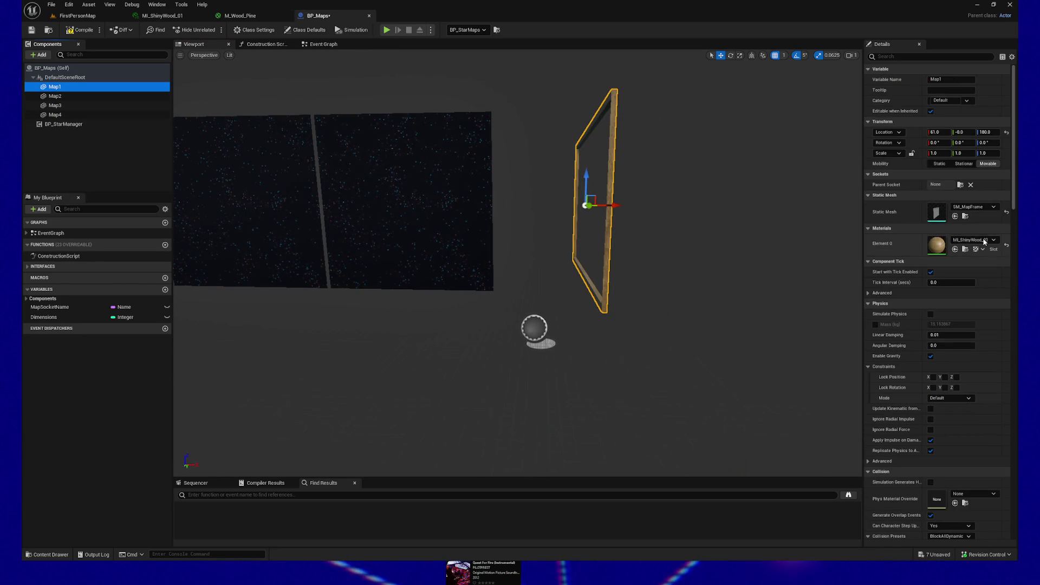
click(985, 132)
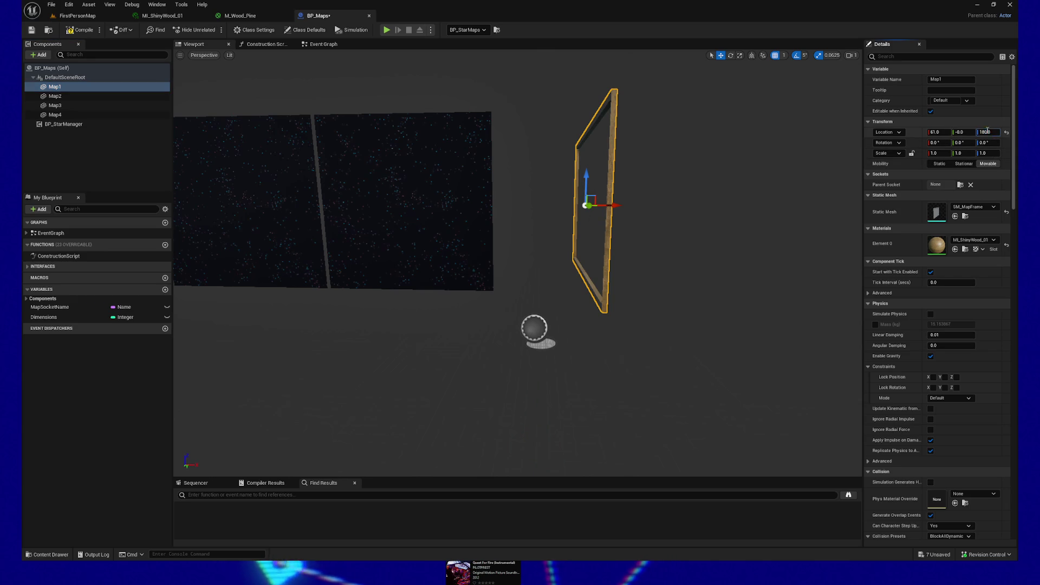
click(936, 132)
text(0)
key(Return)
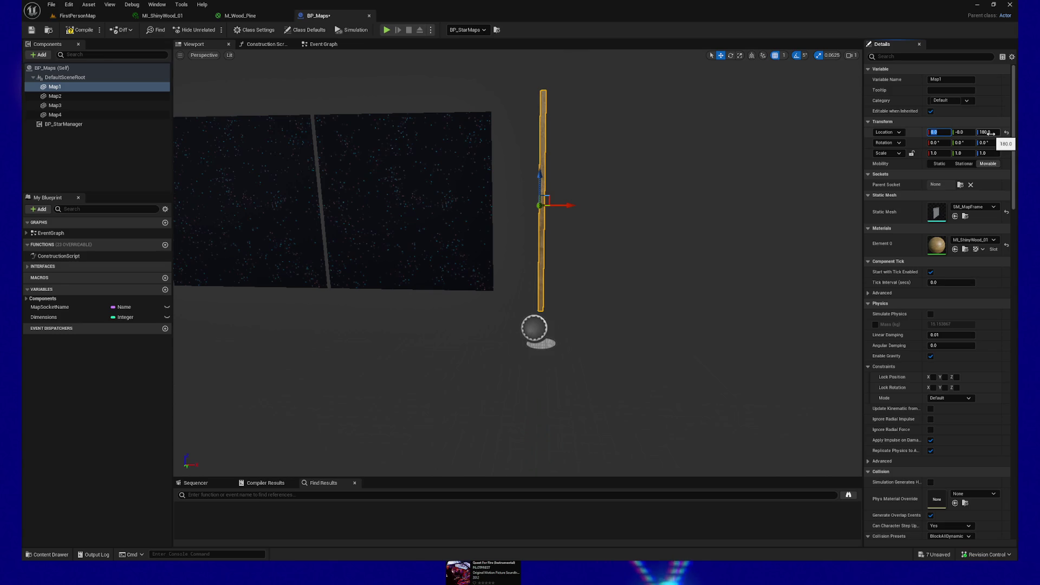
mouse_move(652, 221)
mouse_down()
mouse_move(637, 221)
mouse_move(653, 220)
mouse_up()
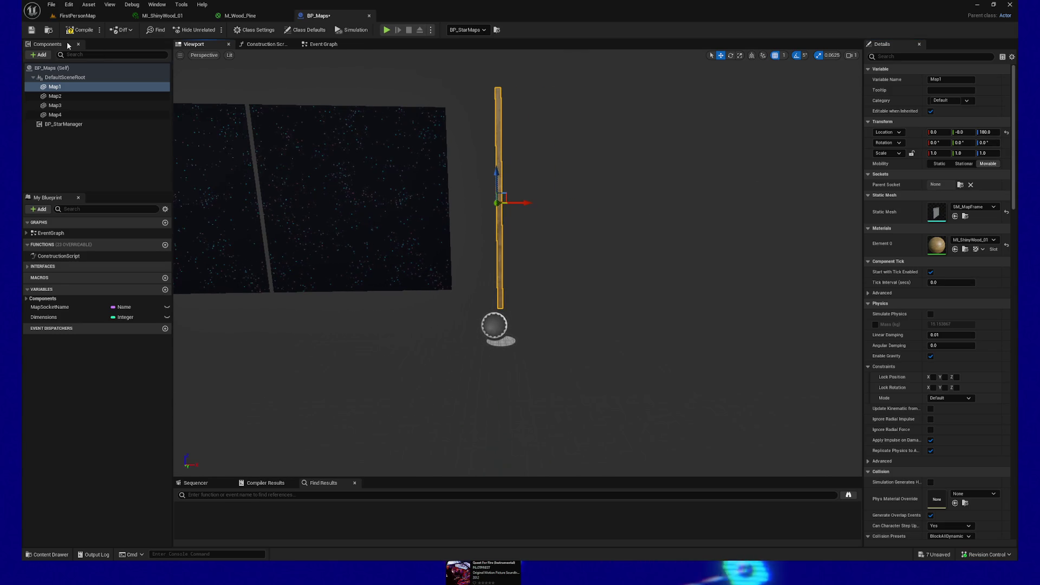
click(30, 31)
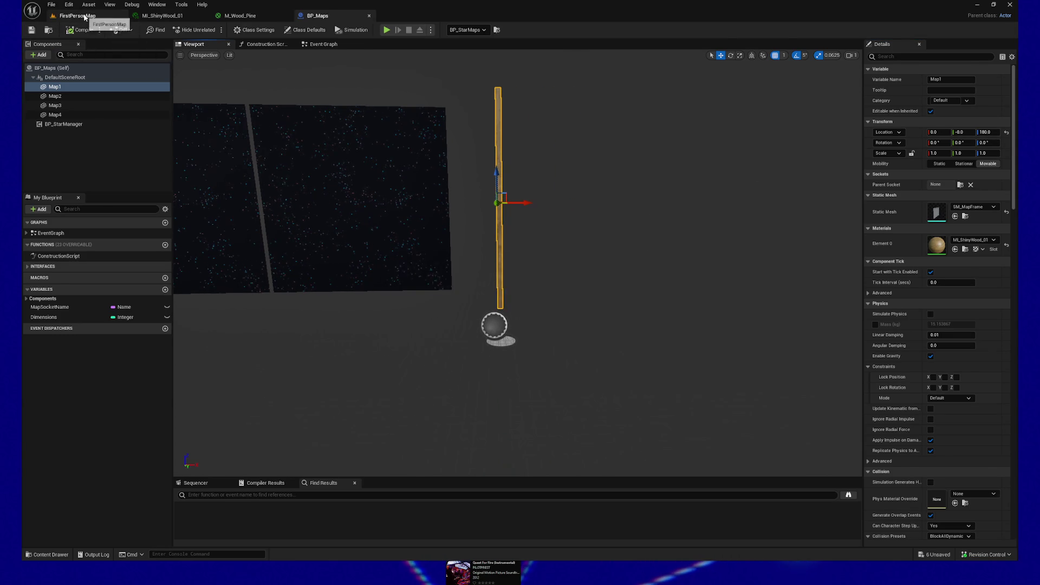
Compile the BP_Maps blueprint after a quick look at the StarMaps actor in the level.
click(82, 16)
drag(433, 260, 528, 260)
click(317, 15)
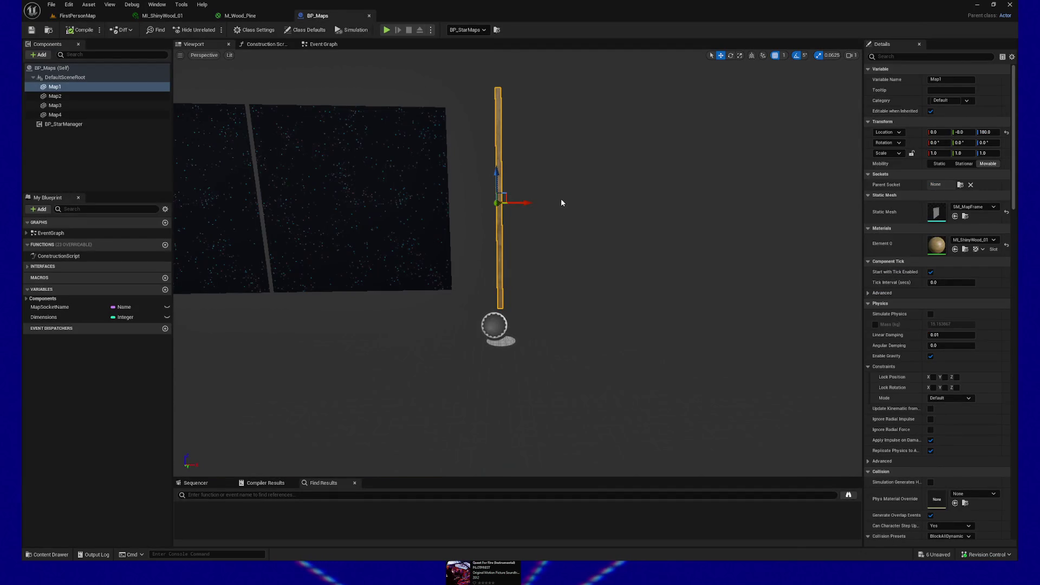
click(76, 30)
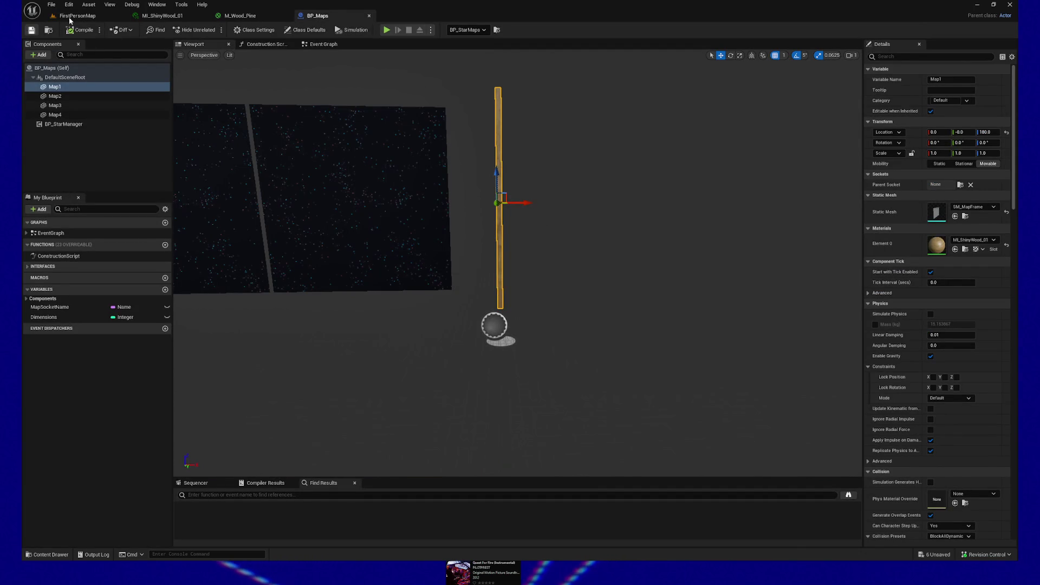
Slide the StarMaps actor along the wall and reset its Map1 location to 0, -0, 180.
click(77, 15)
mouse_move(130, 47)
mouse_down()
mouse_move(227, 55)
mouse_move(217, 54)
mouse_up()
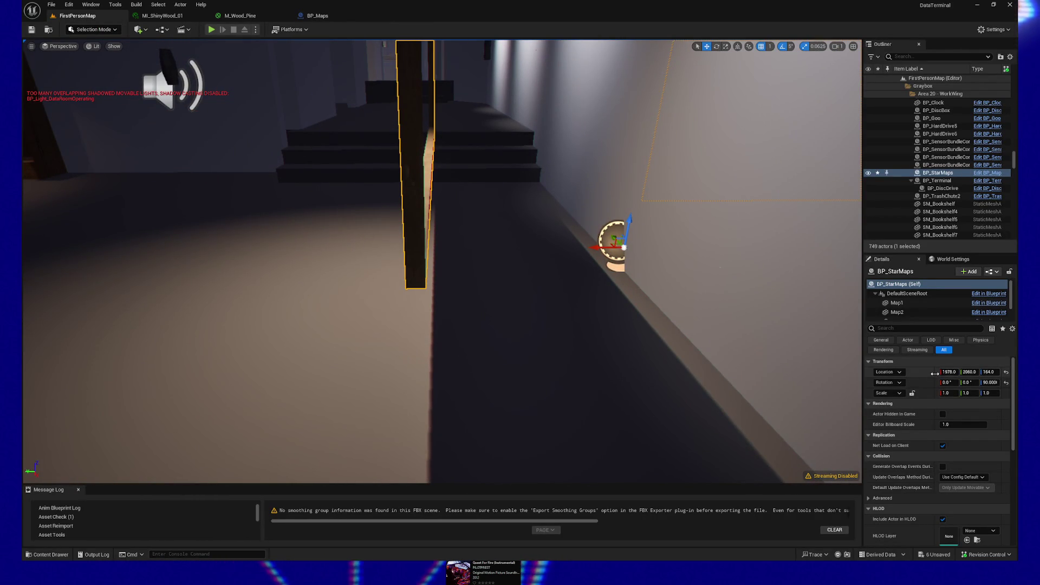
mouse_move(596, 248)
mouse_down()
mouse_move(487, 248)
mouse_move(563, 248)
mouse_up()
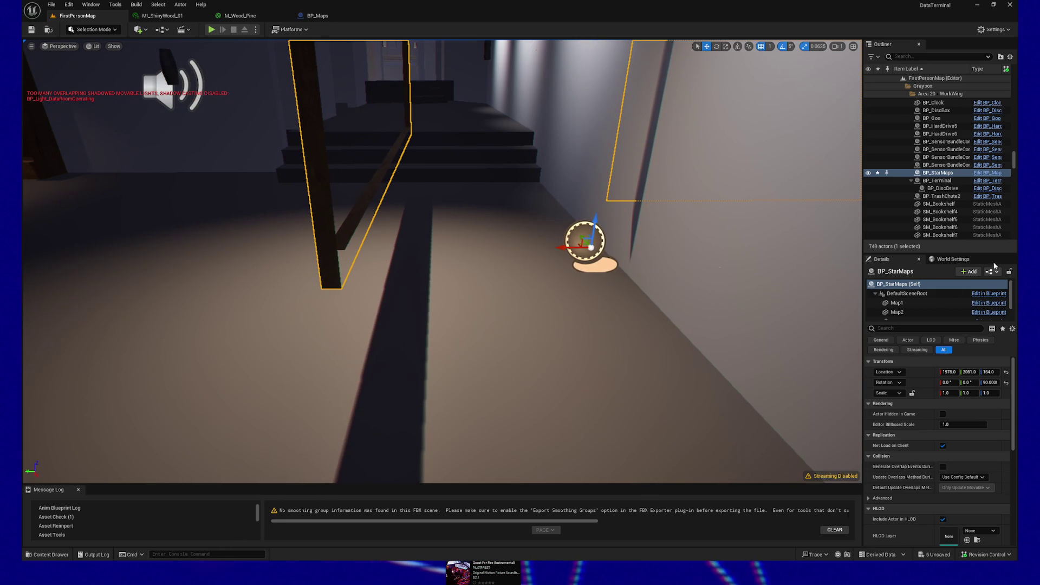
click(897, 302)
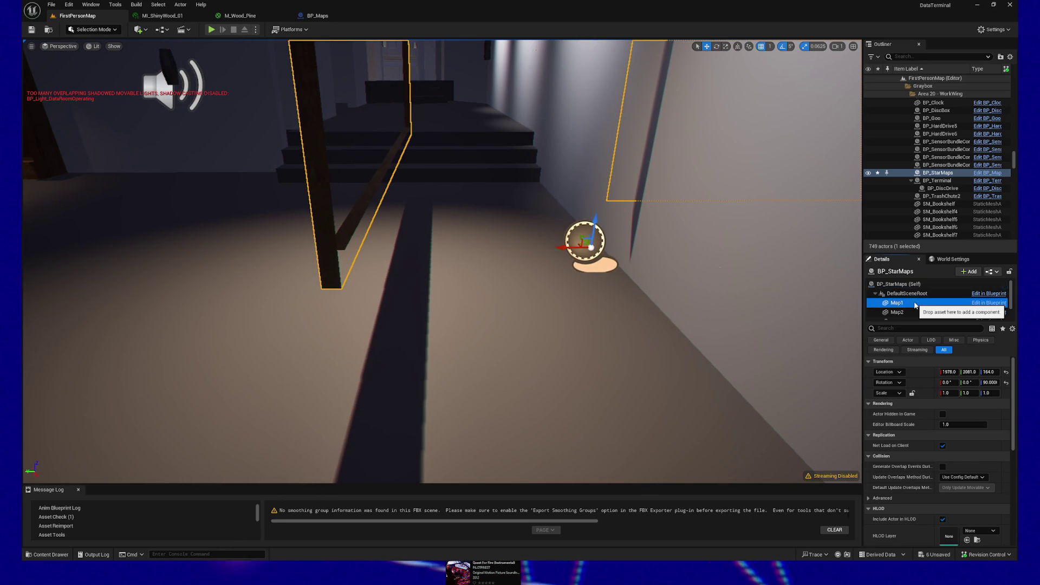
click(1006, 372)
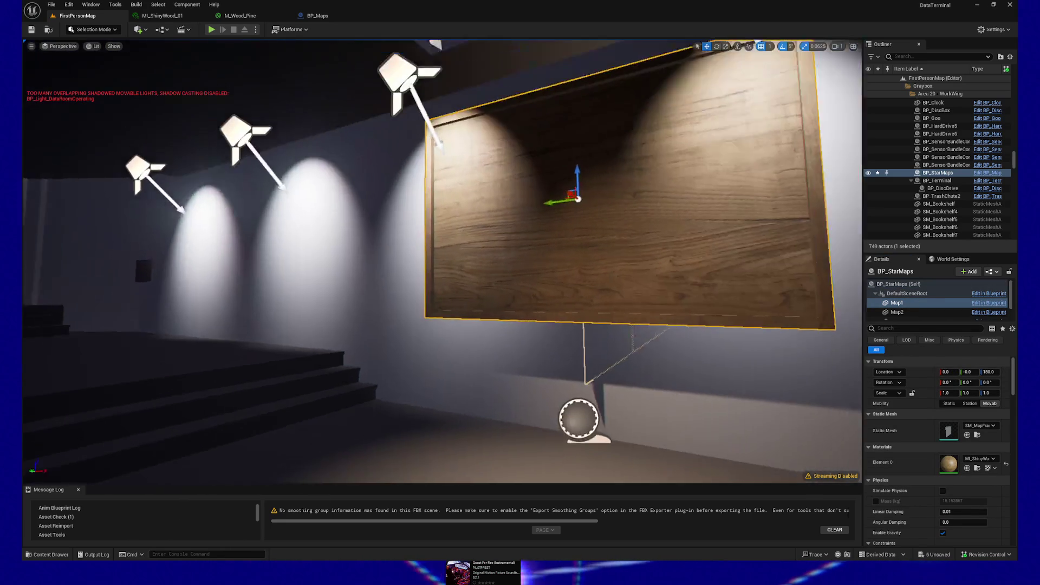
key(f)
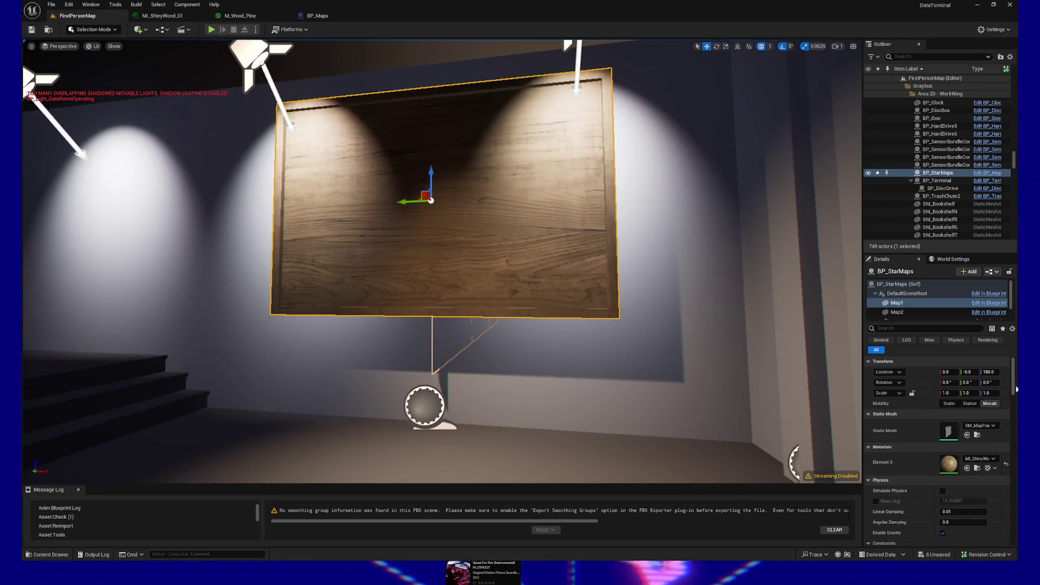
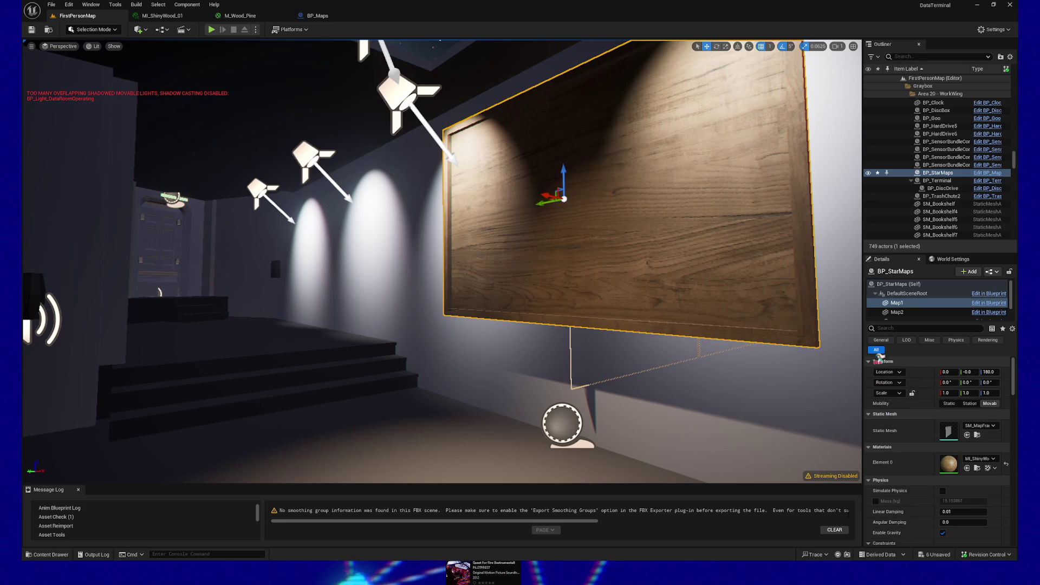
Reset the Map2 and Map4 panels' locations to their default values.
mouse_move(600, 315)
mouse_down()
mouse_move(600, 335)
mouse_move(600, 281)
mouse_move(600, 330)
mouse_up()
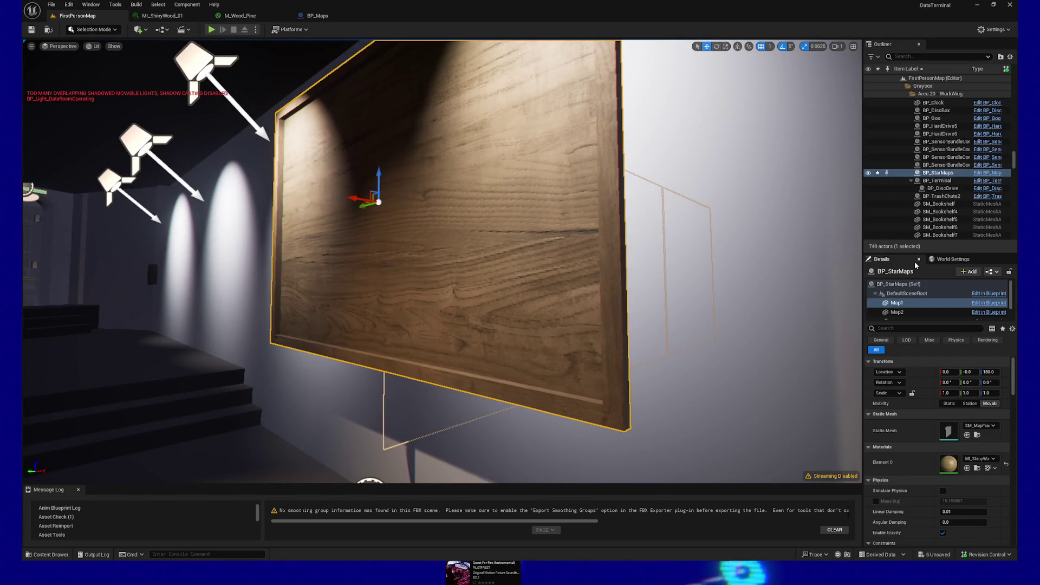
scroll(920, 303, down, 1)
click(896, 299)
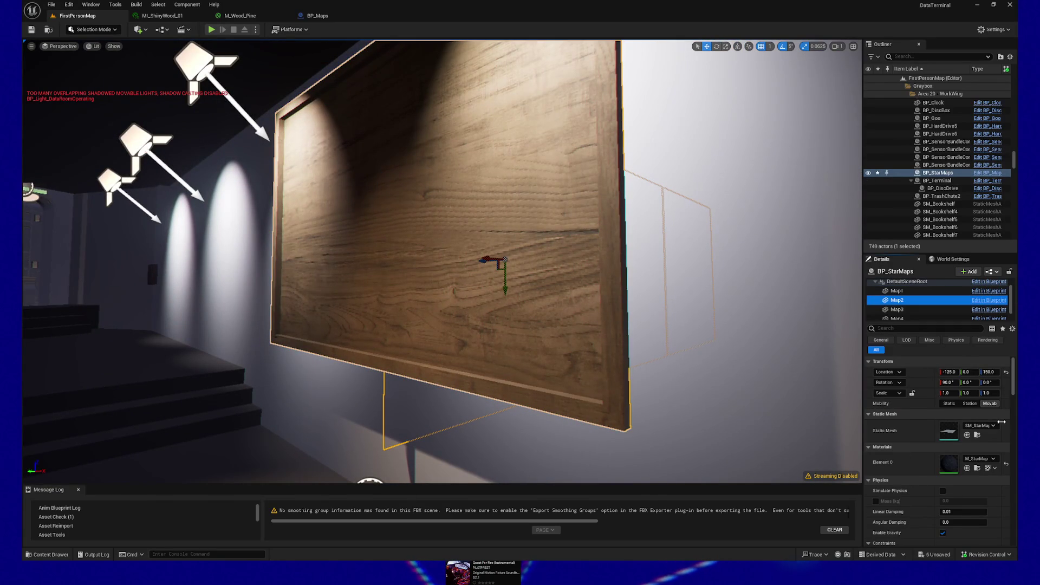
click(1005, 373)
click(896, 309)
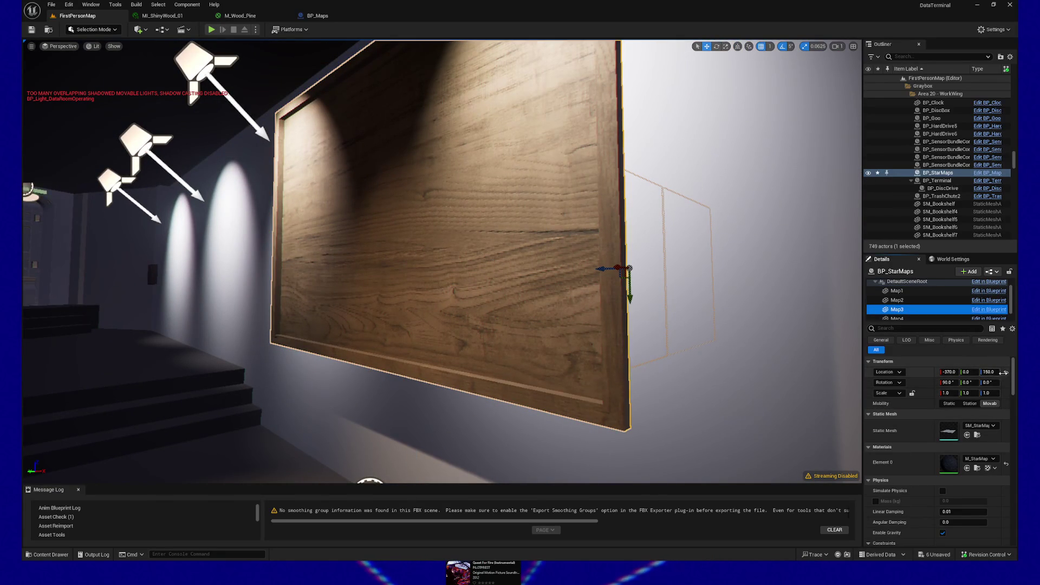
click(937, 319)
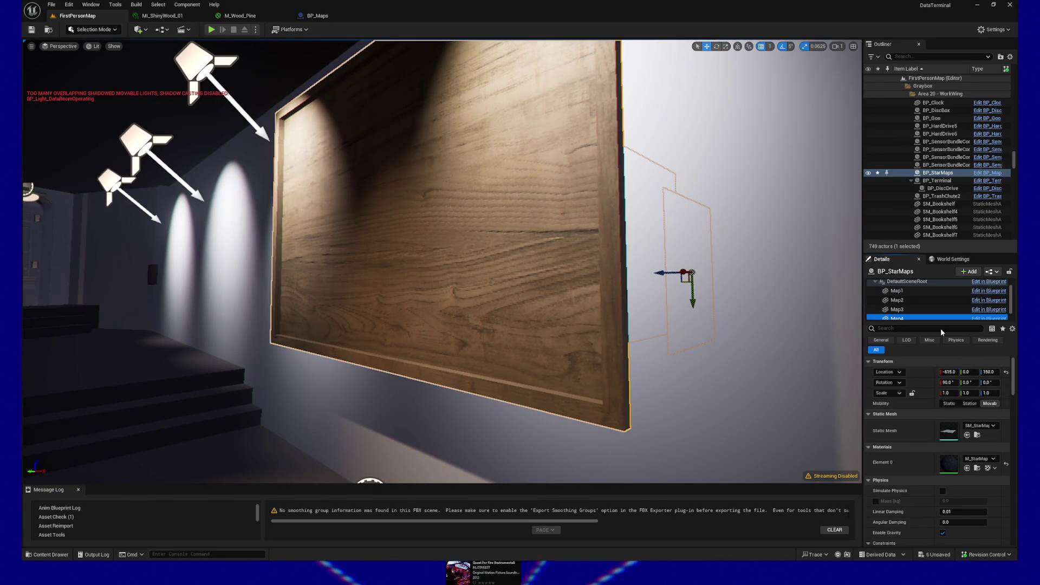
click(1005, 373)
Select the whole BP_StarMaps actor with the full board in view.
drag(515, 320, 504, 319)
scroll(897, 289, up, 1)
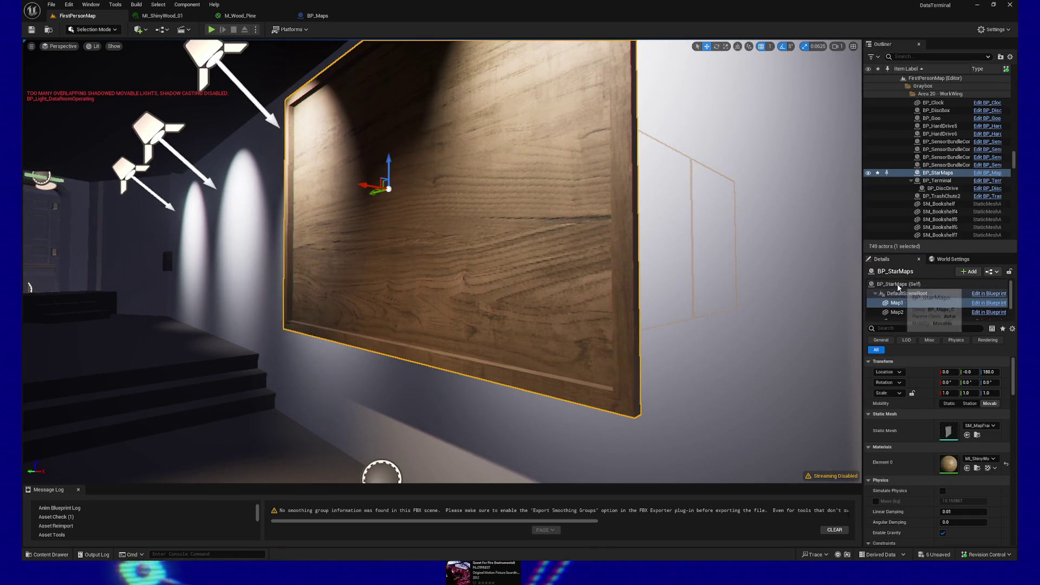
click(896, 284)
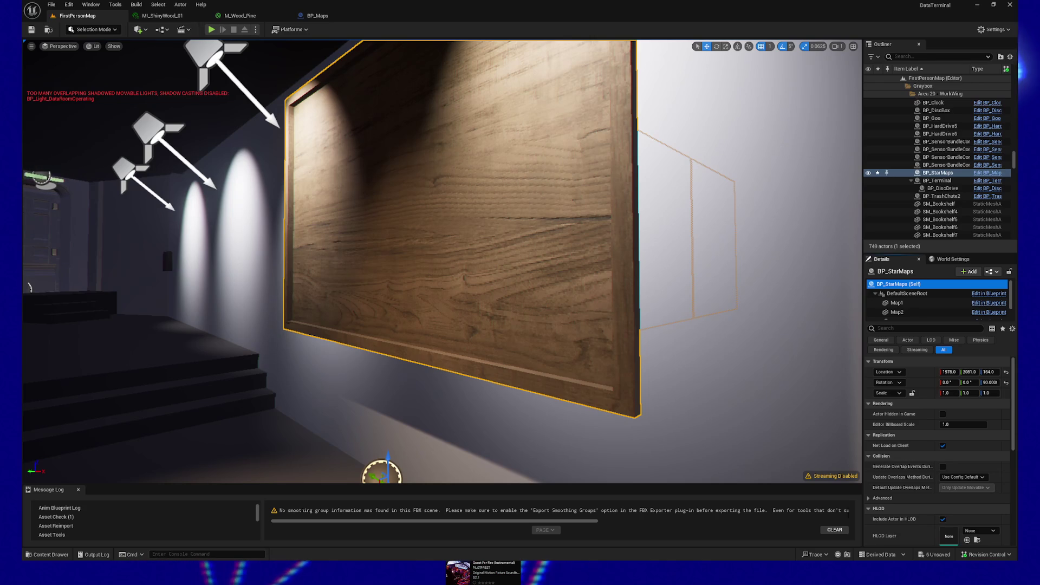
Slide the board along Y toward the wall to about Y 2061, then check it edge-on.
drag(504, 399, 504, 374)
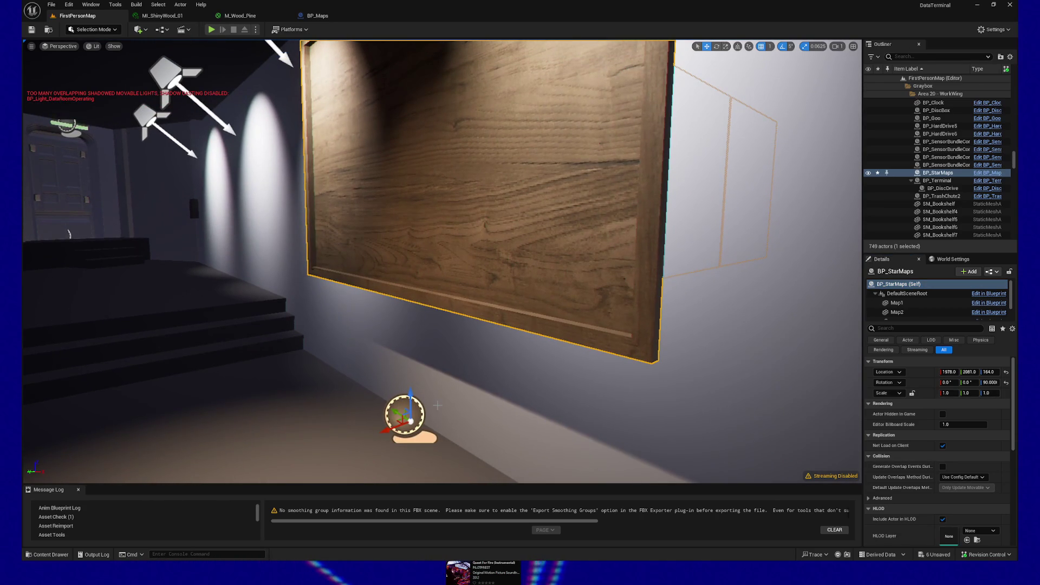
mouse_move(382, 430)
mouse_down()
mouse_move(449, 428)
mouse_move(417, 419)
mouse_move(524, 421)
mouse_move(483, 469)
mouse_up()
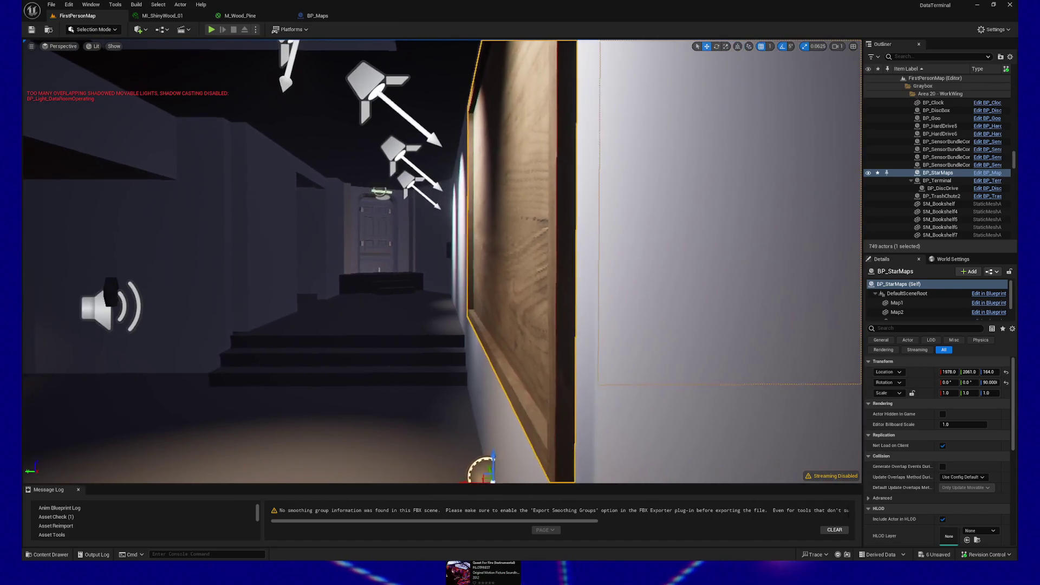
key(d)
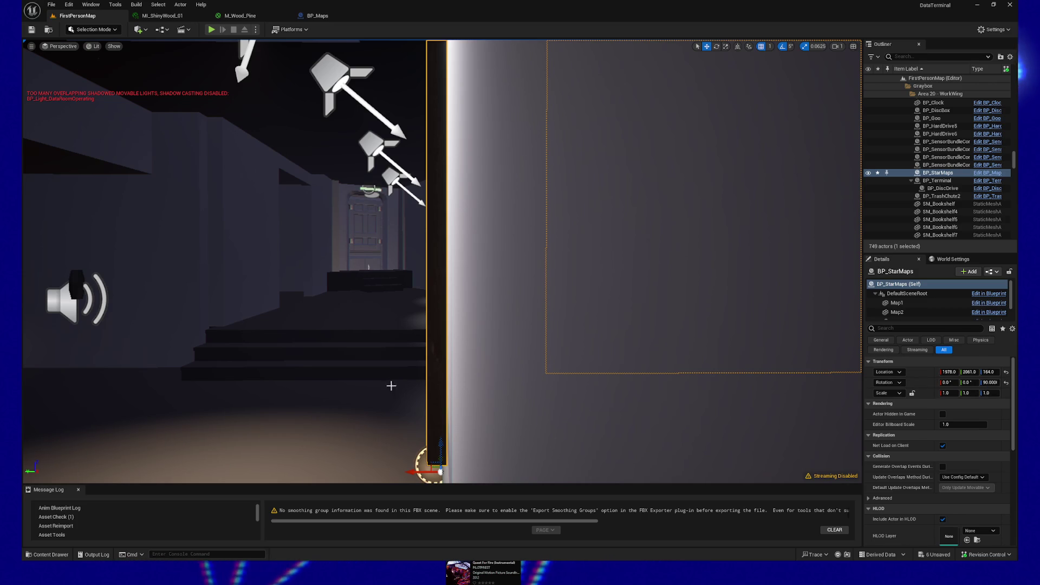
Set the board's Location X to 1978, trying 1979 and 1975 along the way.
click(944, 372)
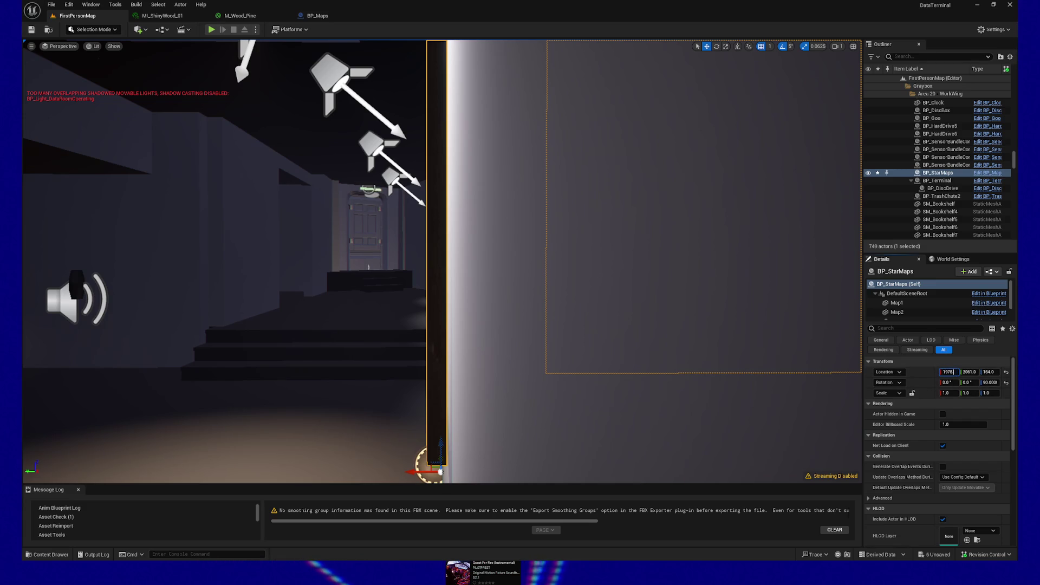
text(9)
key(Return)
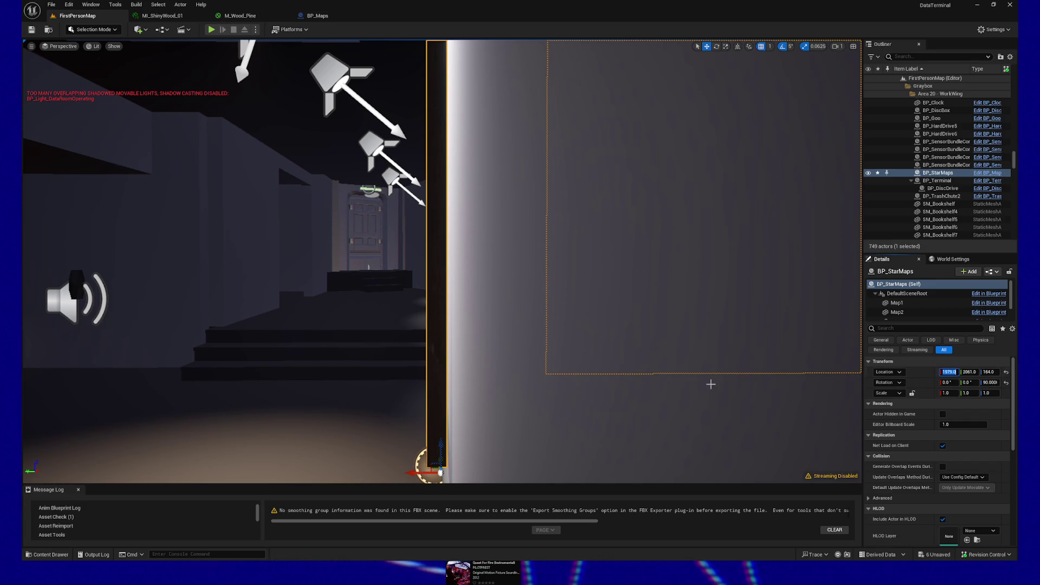
key(f)
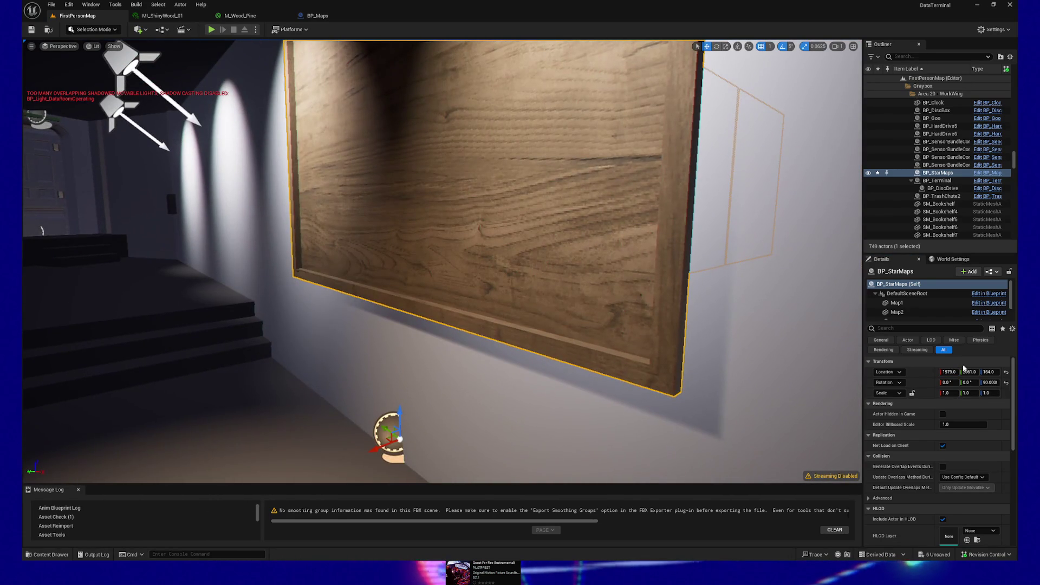
click(949, 372)
text(1975)
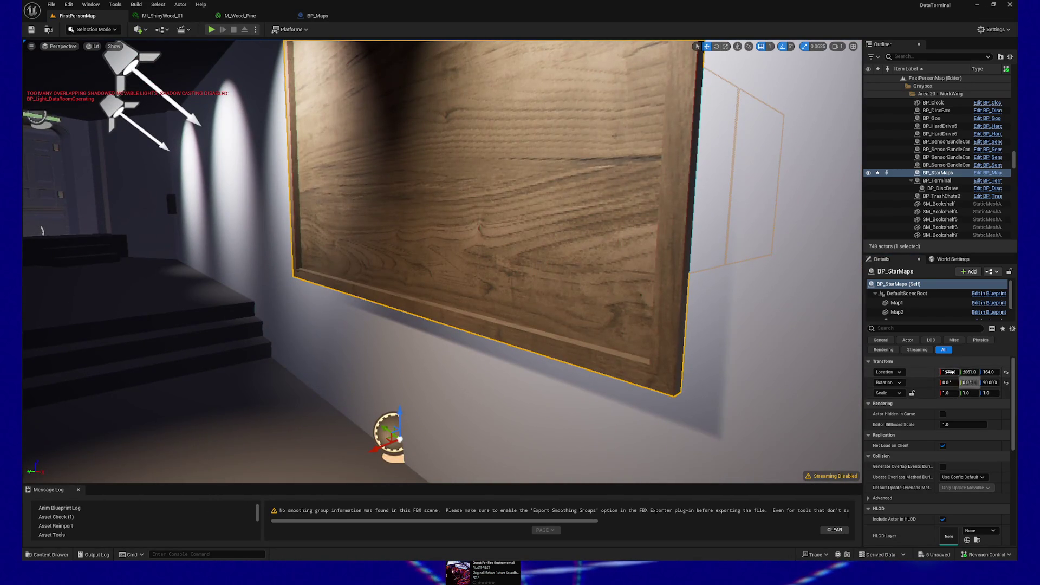
key(Return)
text(1978)
key(Return)
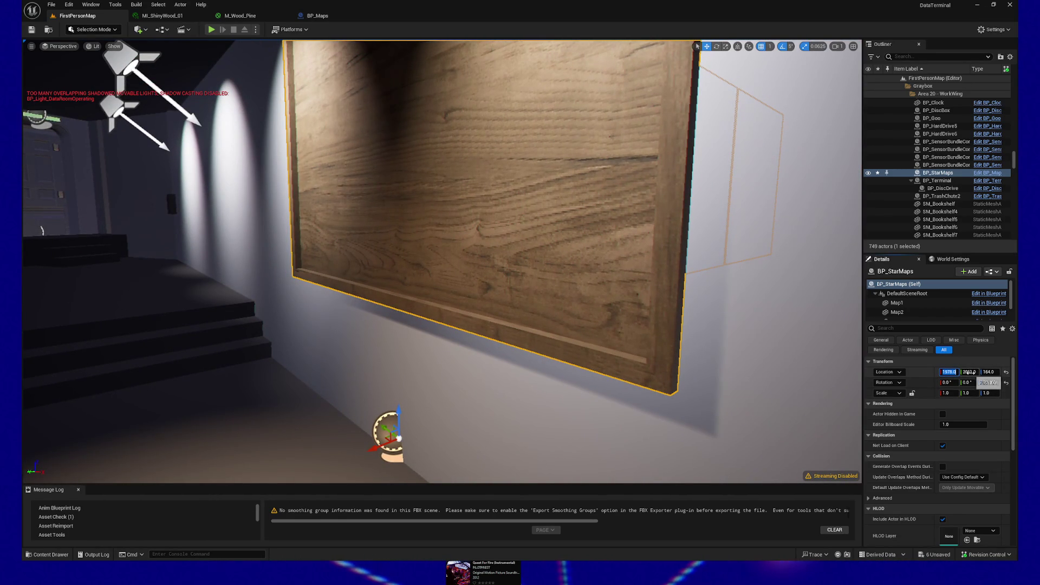
Set the board's Location Y to 2060, then nudge it to 2060.5 flush with the wall.
click(970, 372)
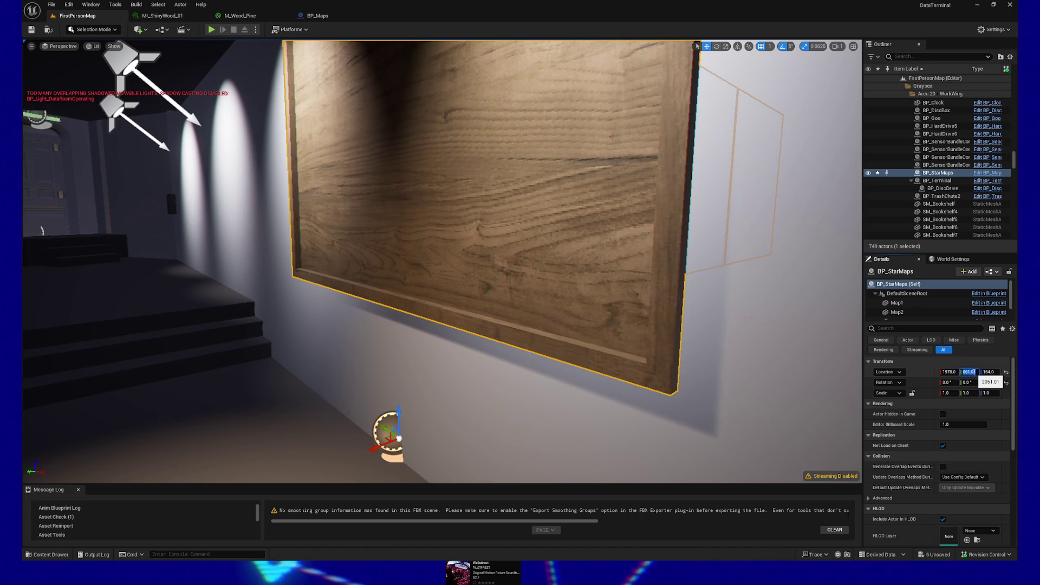
drag(205, 42, 204, 42)
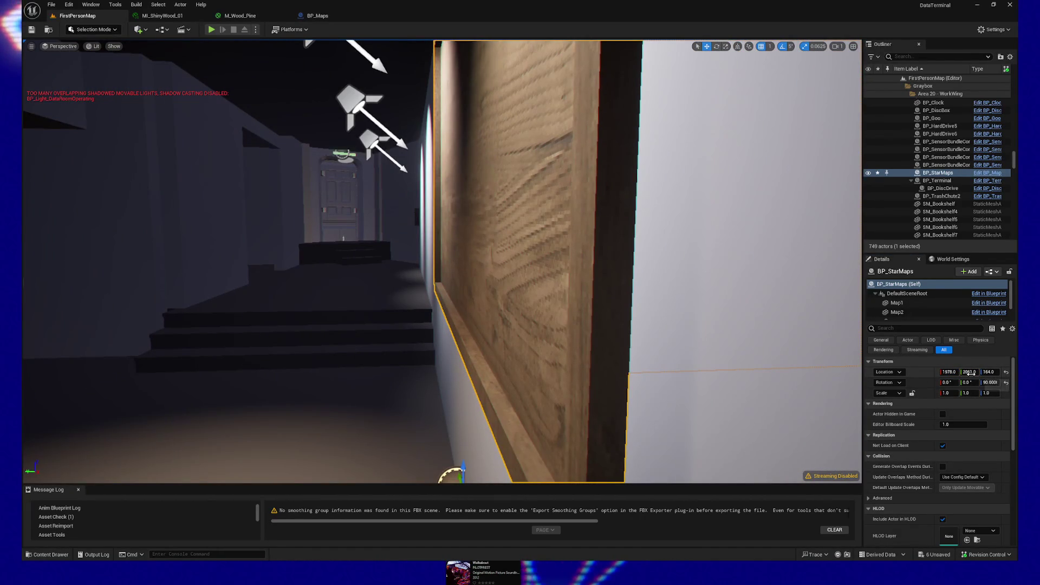
click(970, 372)
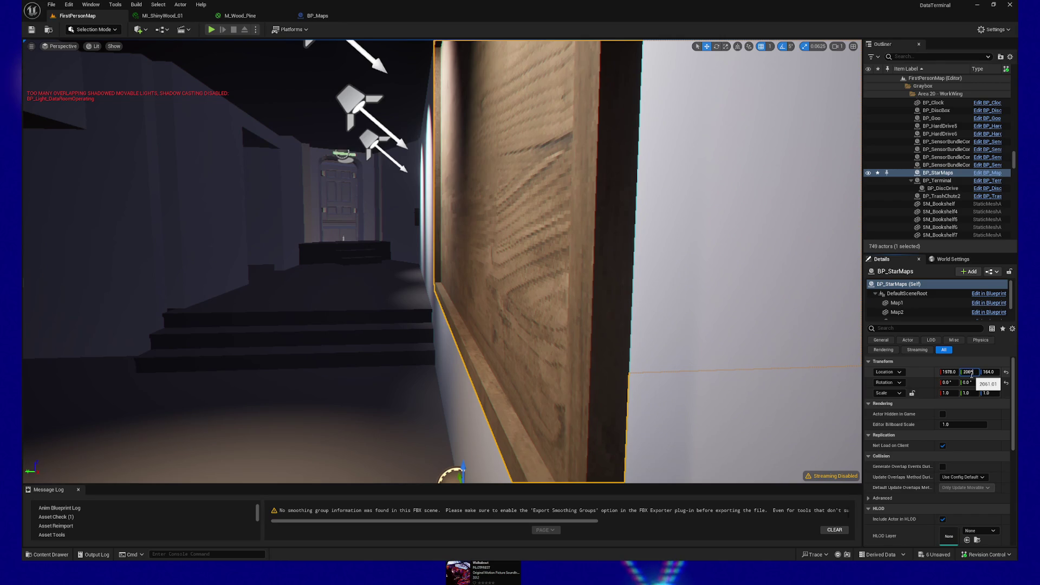
text(06)
key(Return)
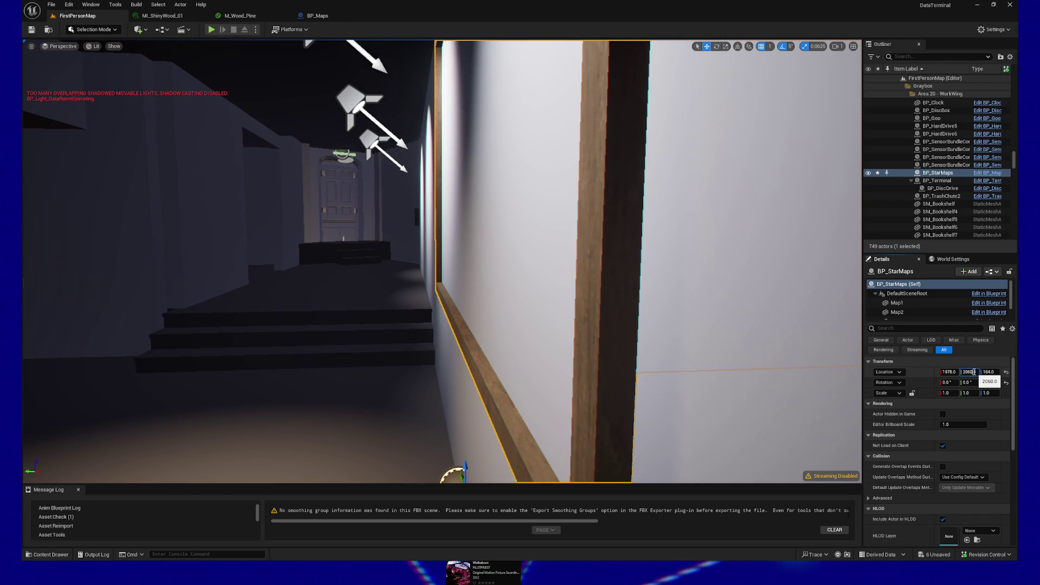
drag(974, 372, 974, 372)
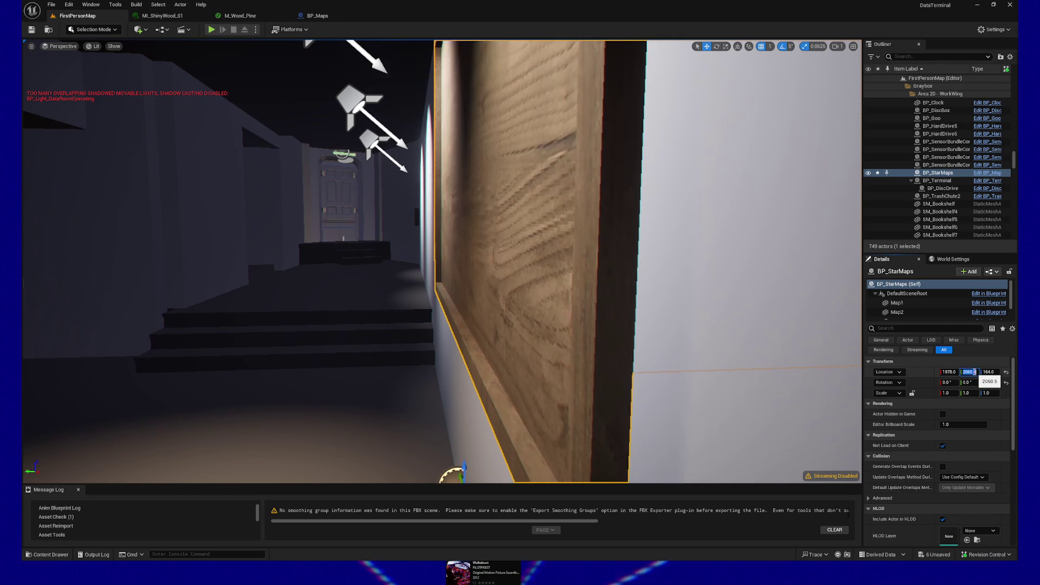
key(Left)
key(Left)
key(Left)
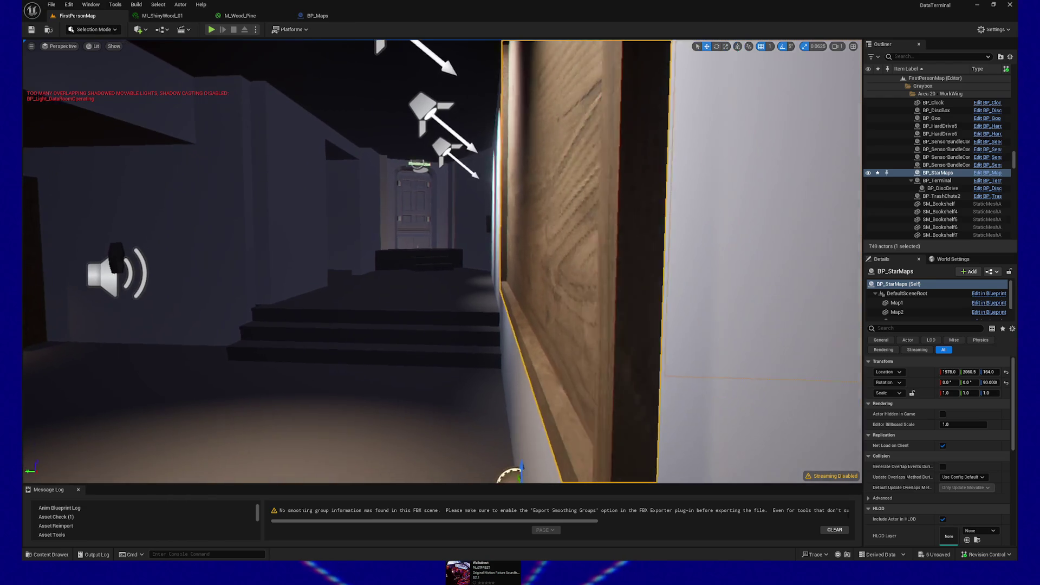